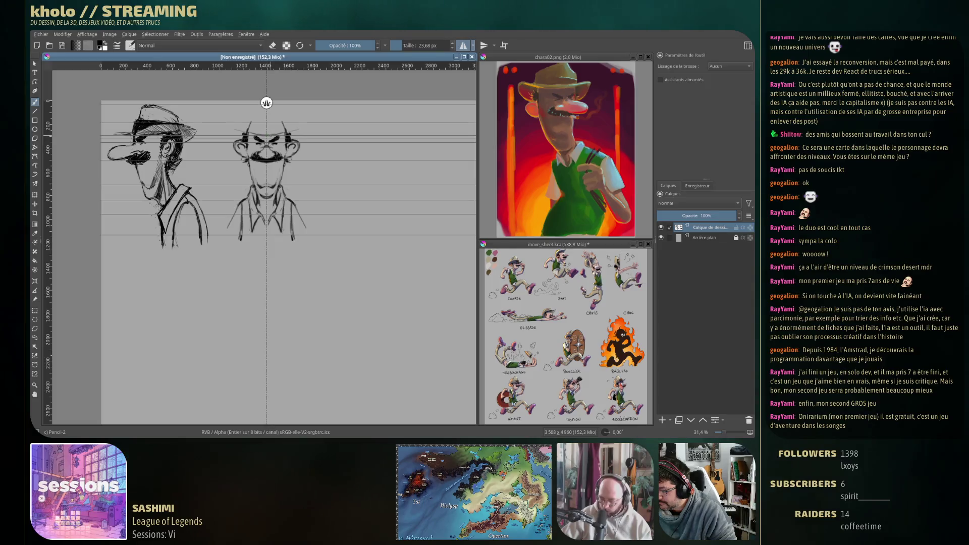
Step: Sketch the mirrored hat on the front-view head, undo one stroke, and lock the mirror line
drag(240, 133, 254, 125)
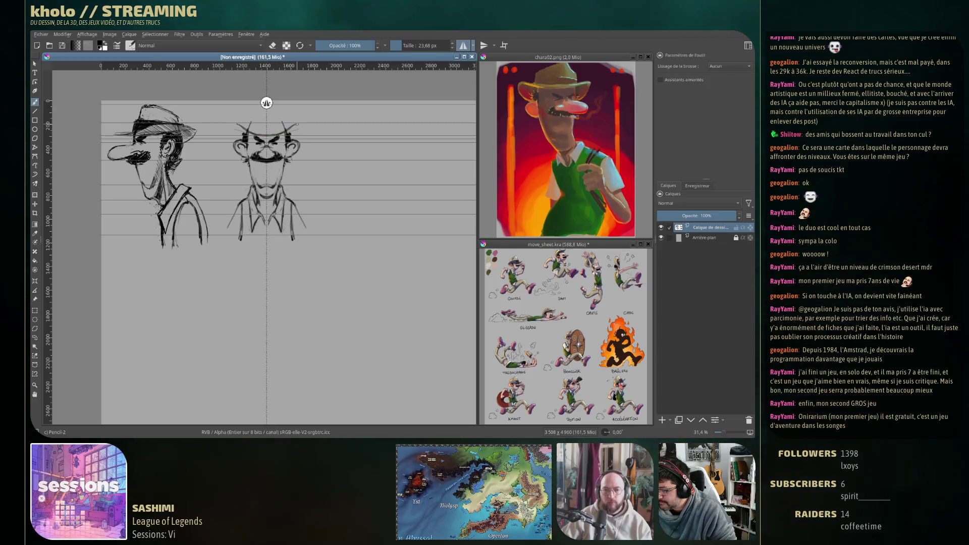
key(ctrl+z)
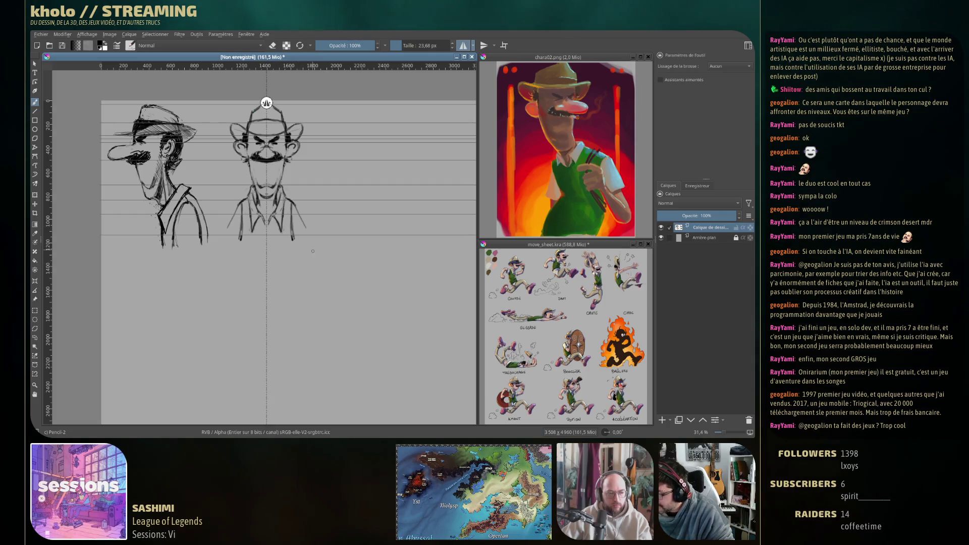
click(473, 46)
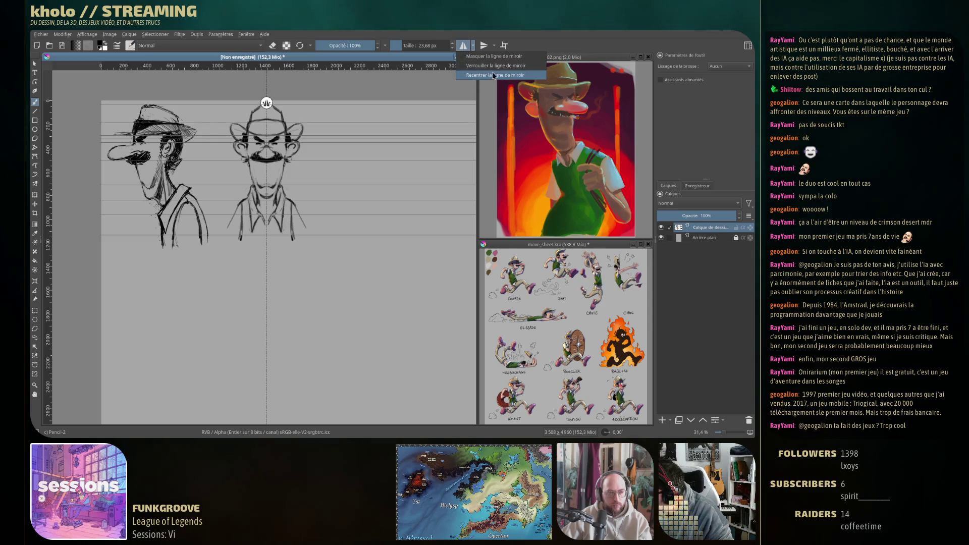
click(485, 66)
Step: Shift the view slightly, refine the front head's hat band and ears, then erase a small spot
drag(332, 144, 328, 137)
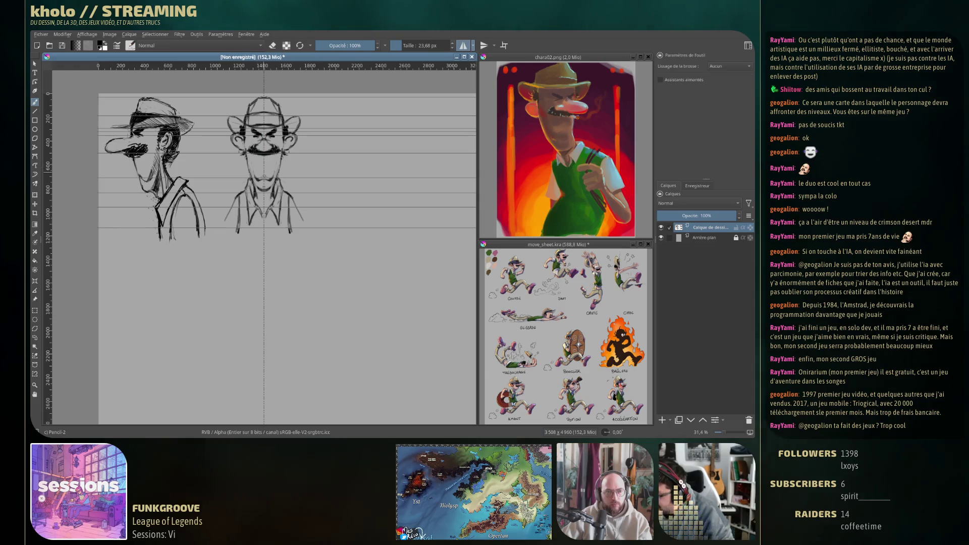
key(e)
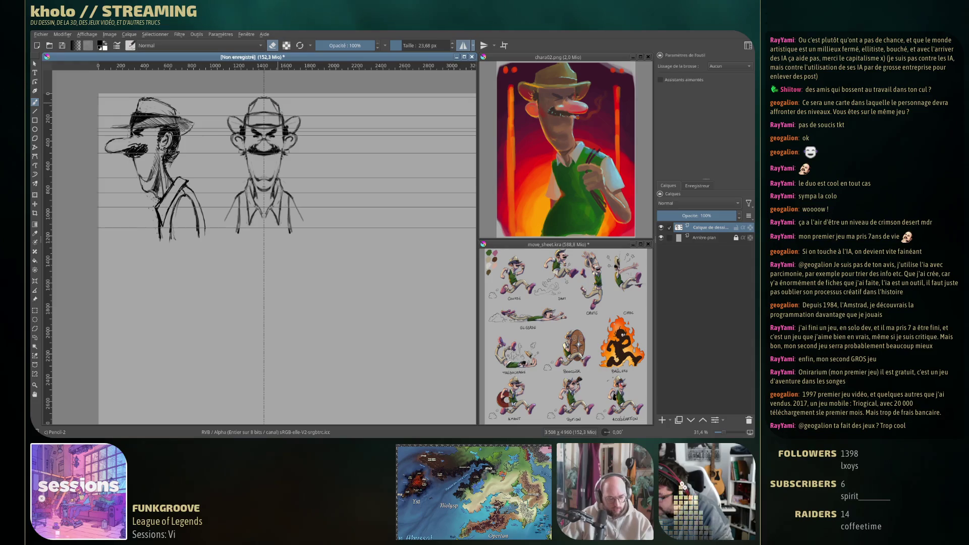
click(291, 162)
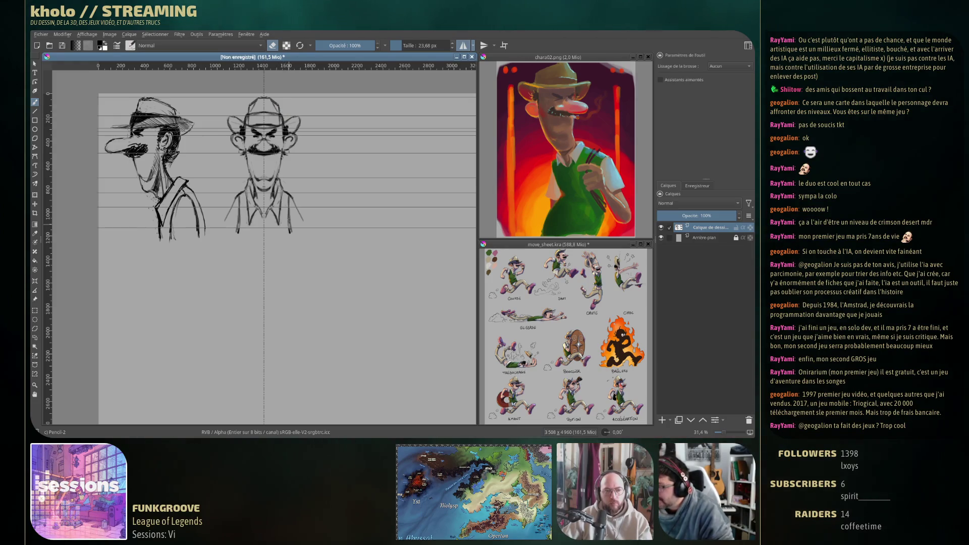
Step: Draw the front figure's shoulder and collar lines with the pencil brush, undoing and redrawing them
key(e)
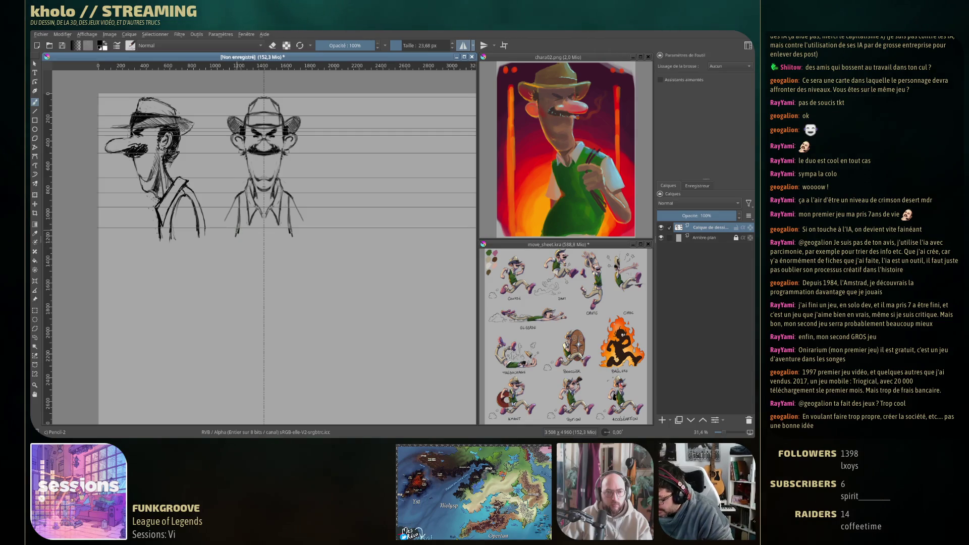
drag(228, 217, 221, 227)
drag(302, 218, 306, 233)
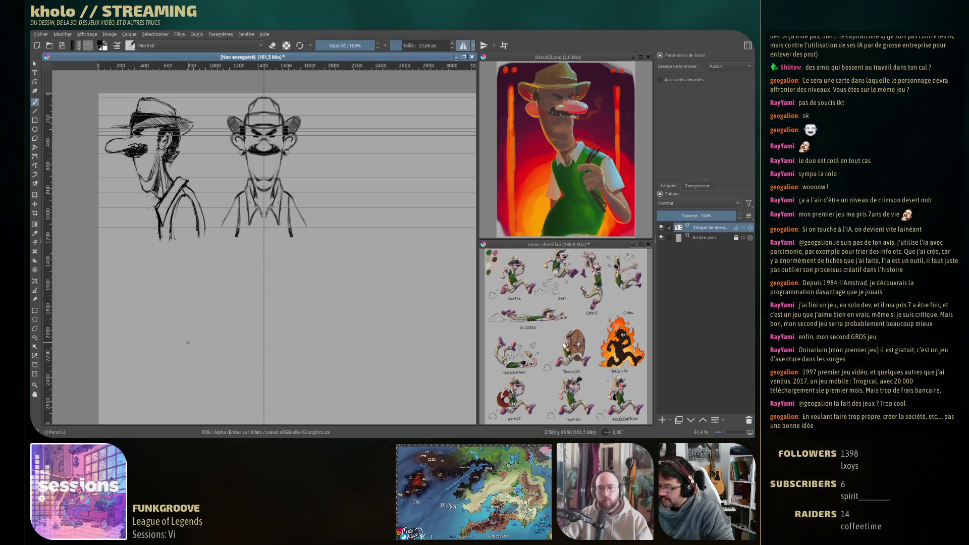
key(ctrl+z)
key(ctrl+z)
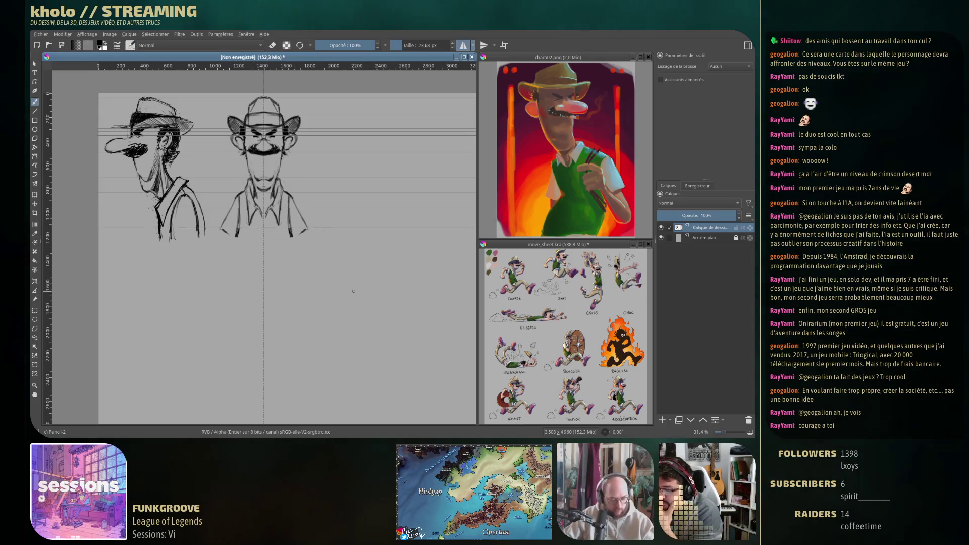
scroll(286, 247, down, 1)
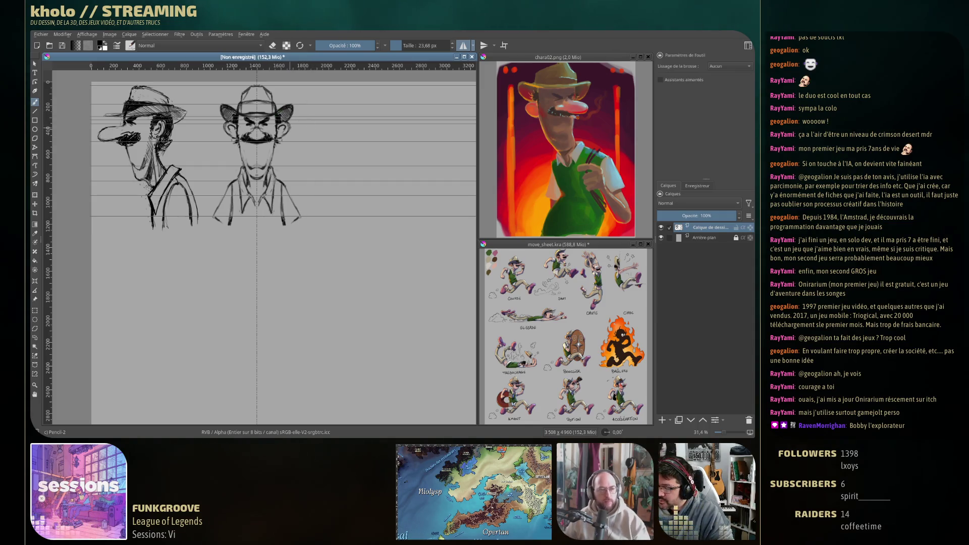
Step: Redraw the front head's hat brim and face, alternating eraser and pencil to remove stray lines
key(e)
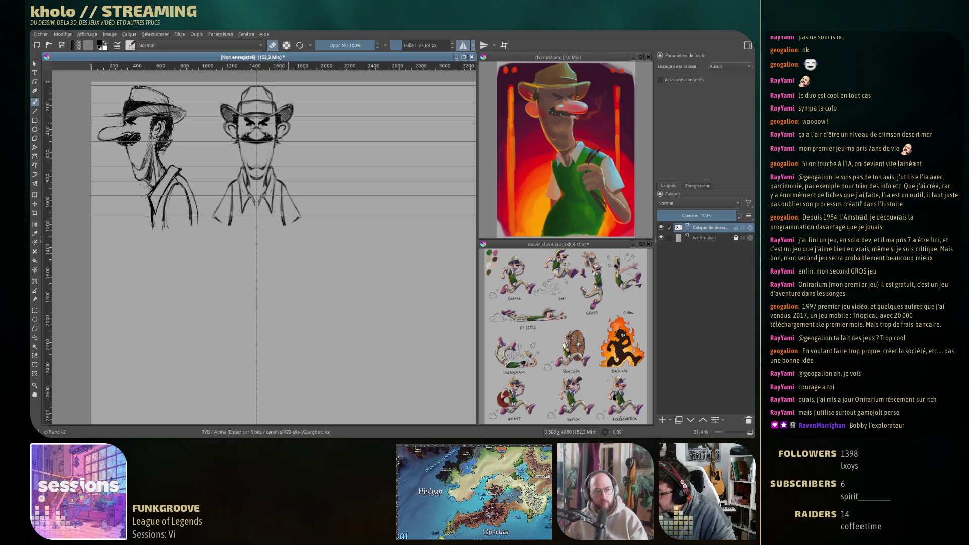
key(e)
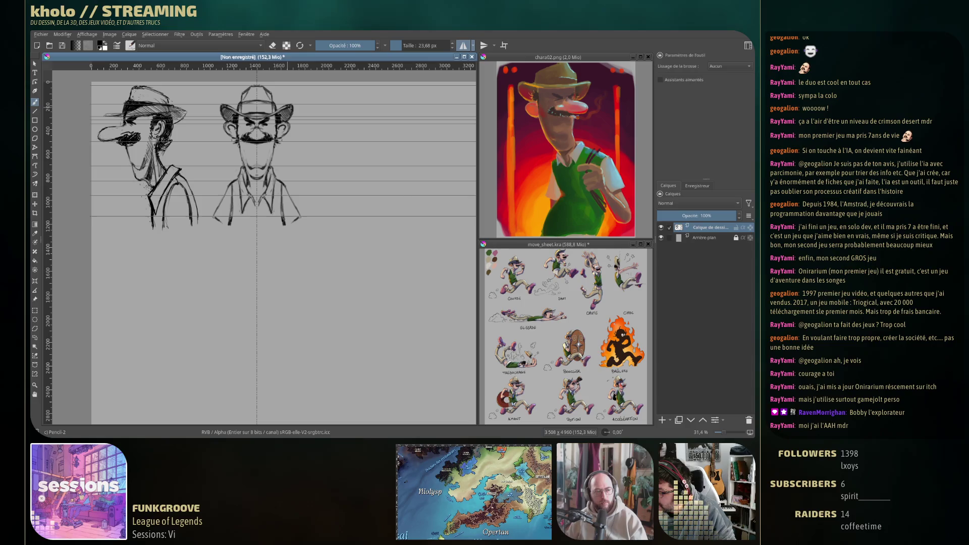
key(e)
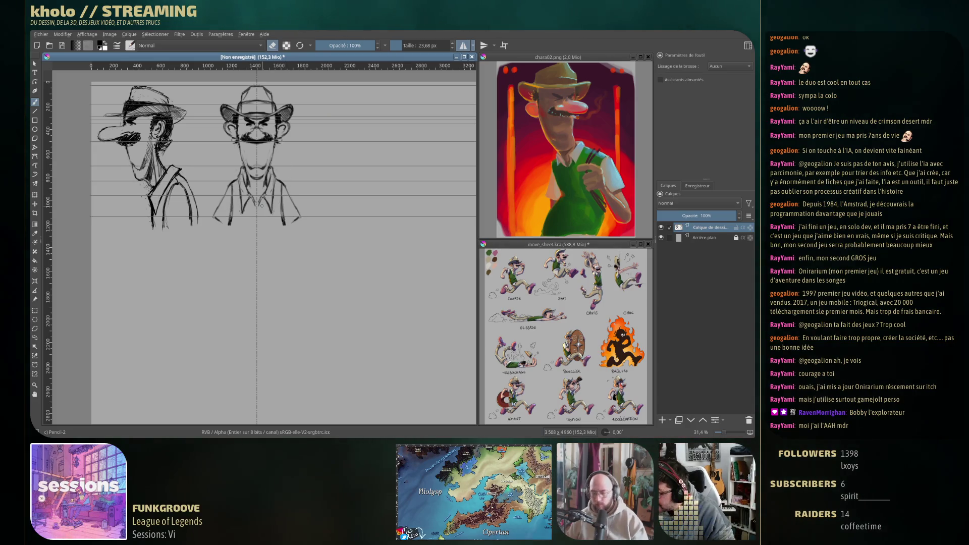
key(e)
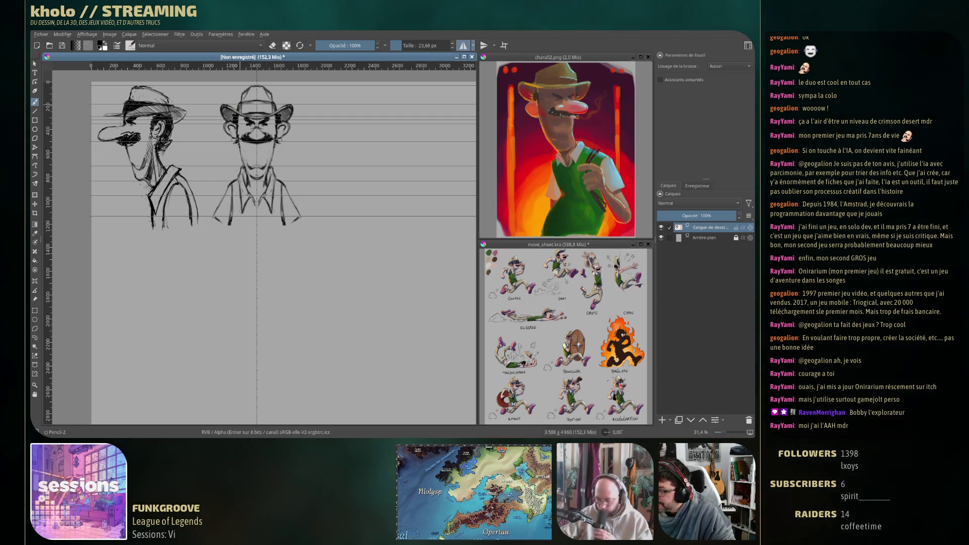
Step: Add darker strokes to the front hat and face, erasing stray marks between passes
drag(267, 101, 267, 112)
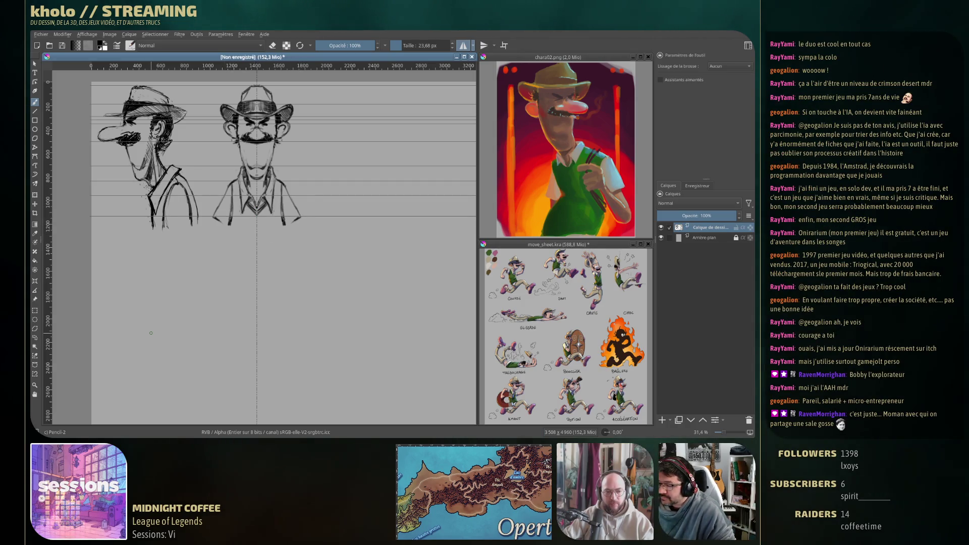
key(e)
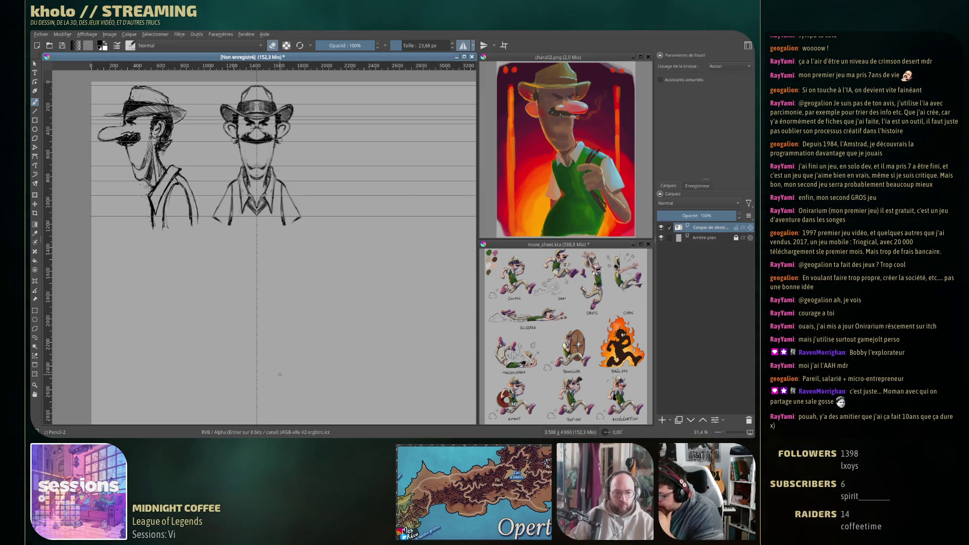
key(e)
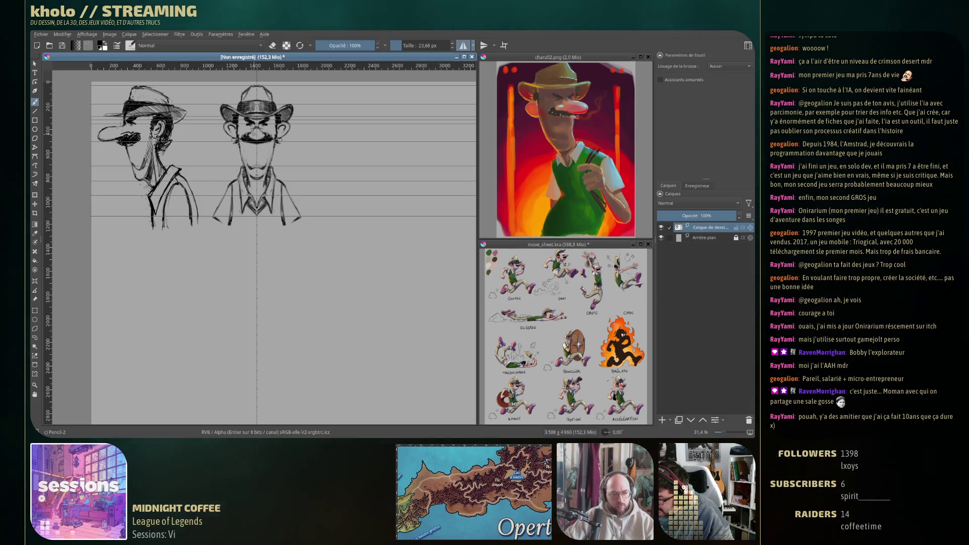
key(e)
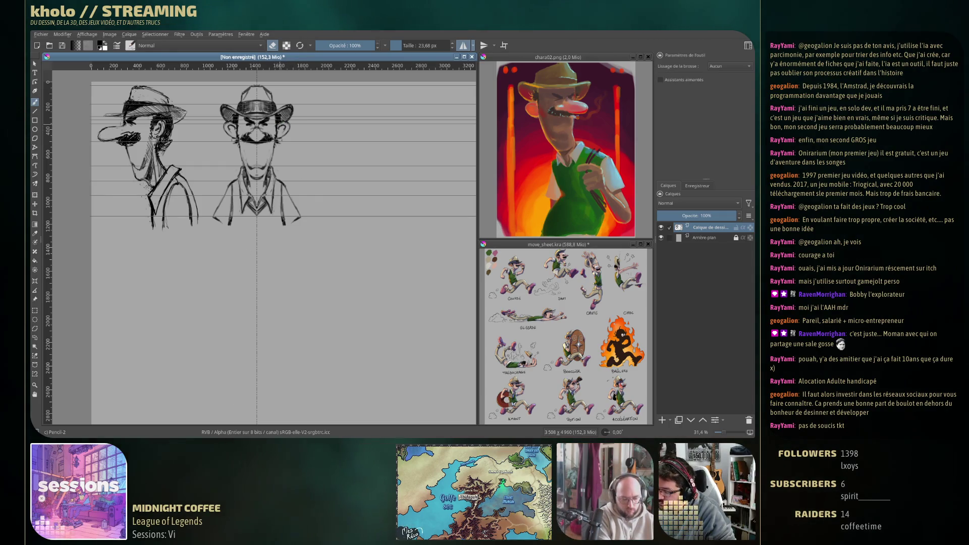
Step: Add extra pencil strokes to the front figure's shirt collar, toggling the eraser to clean up
key(e)
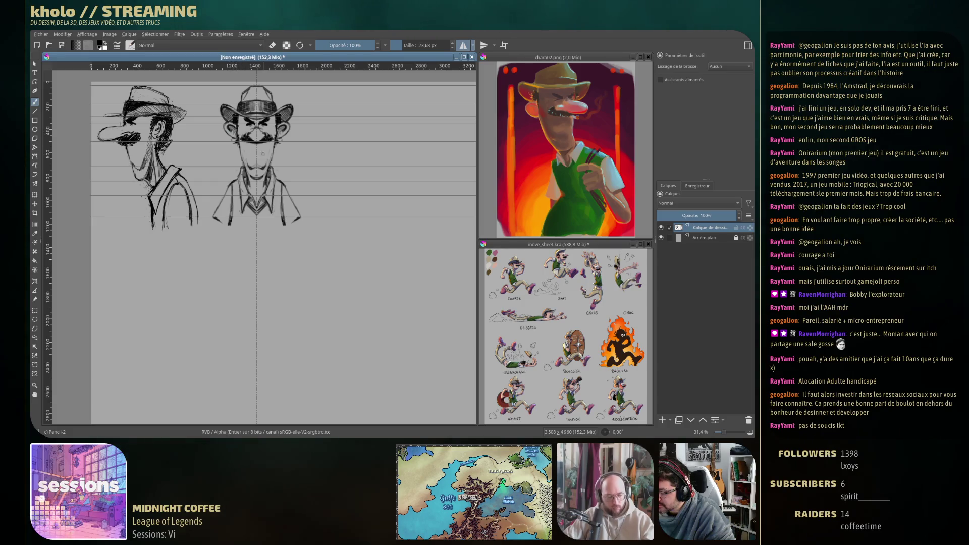
key(e)
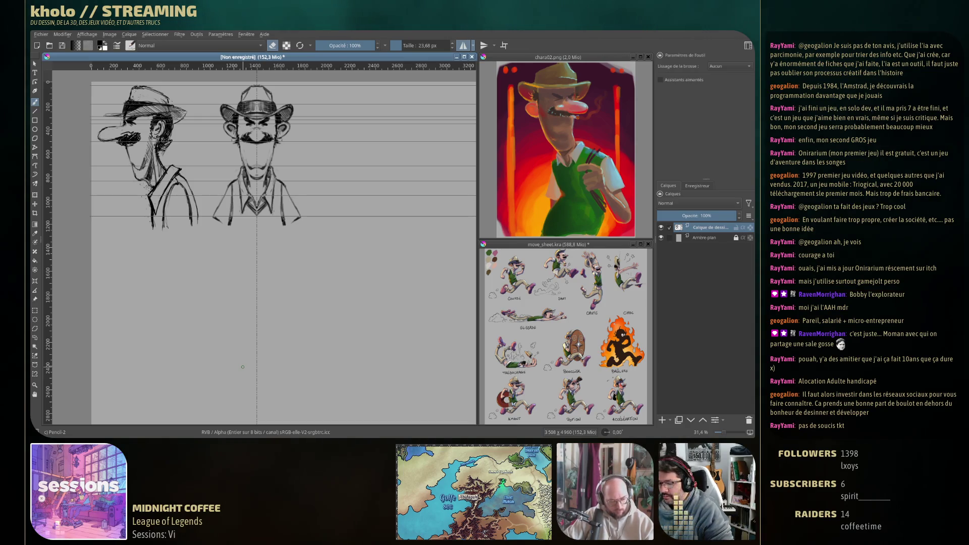
key(e)
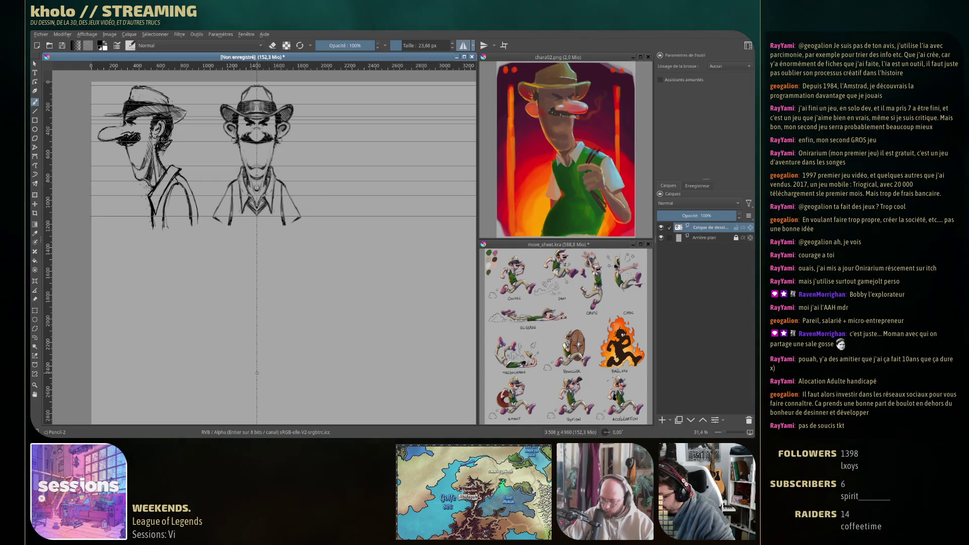
key(e)
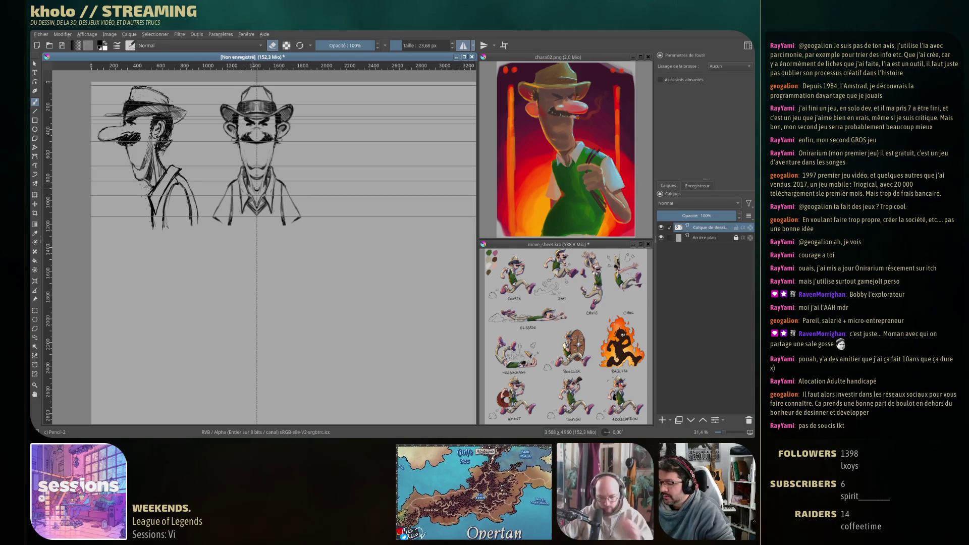
key(e)
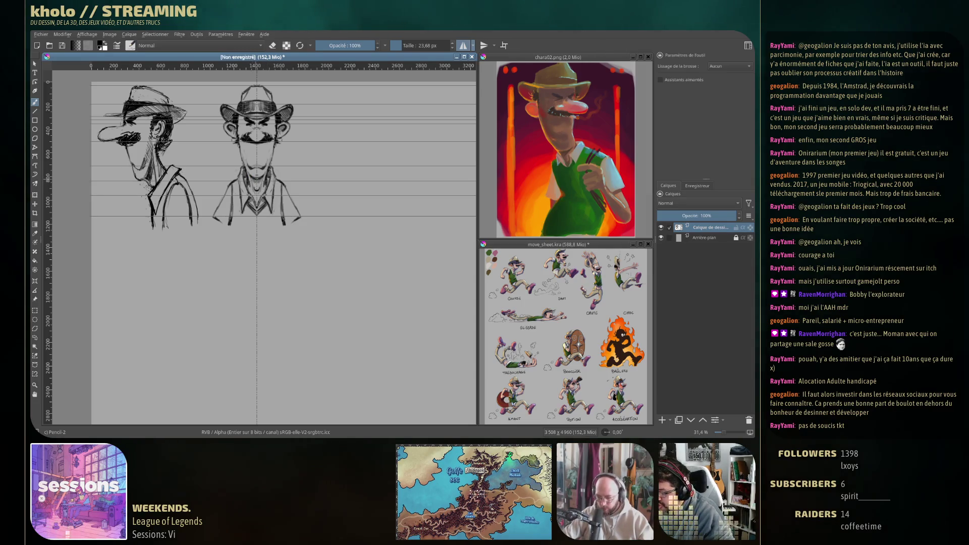
drag(241, 196, 262, 207)
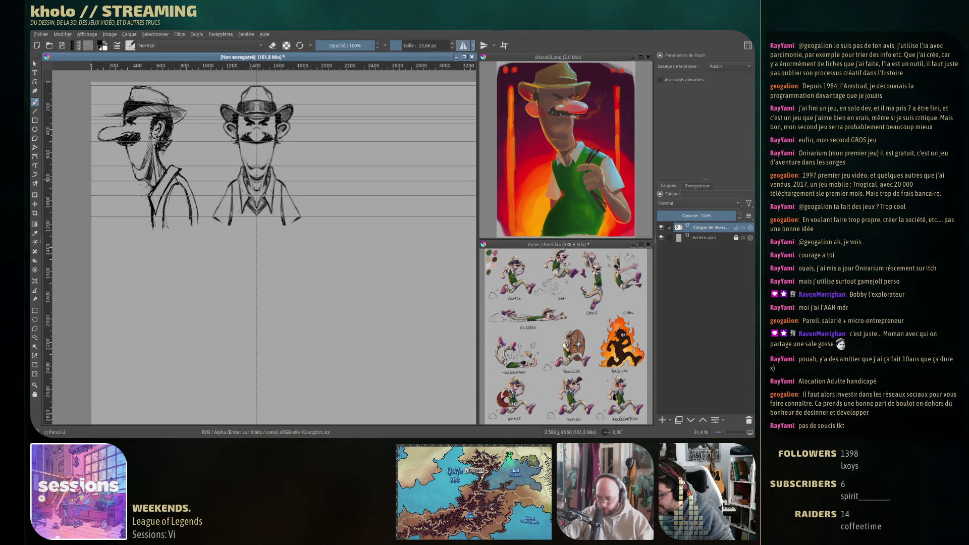
key(e)
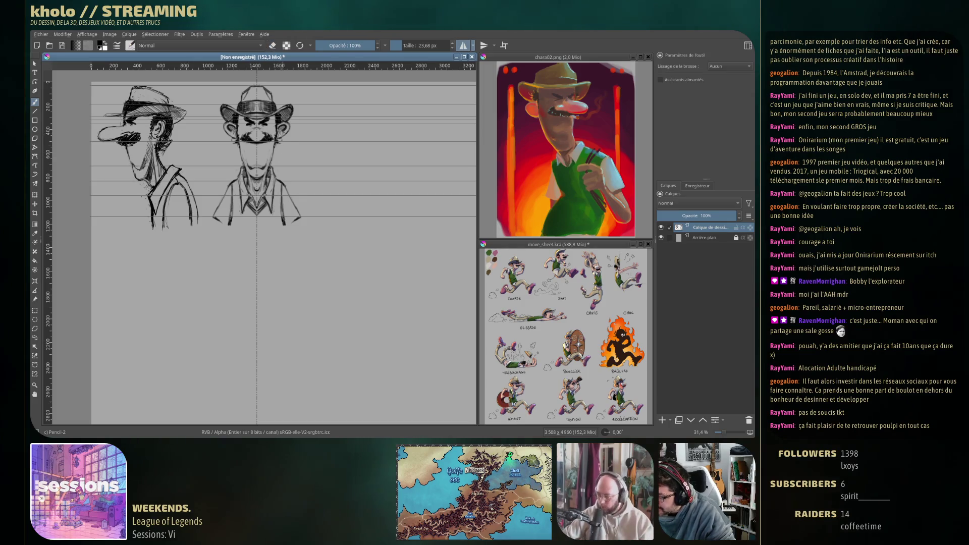
key(e)
key(e)
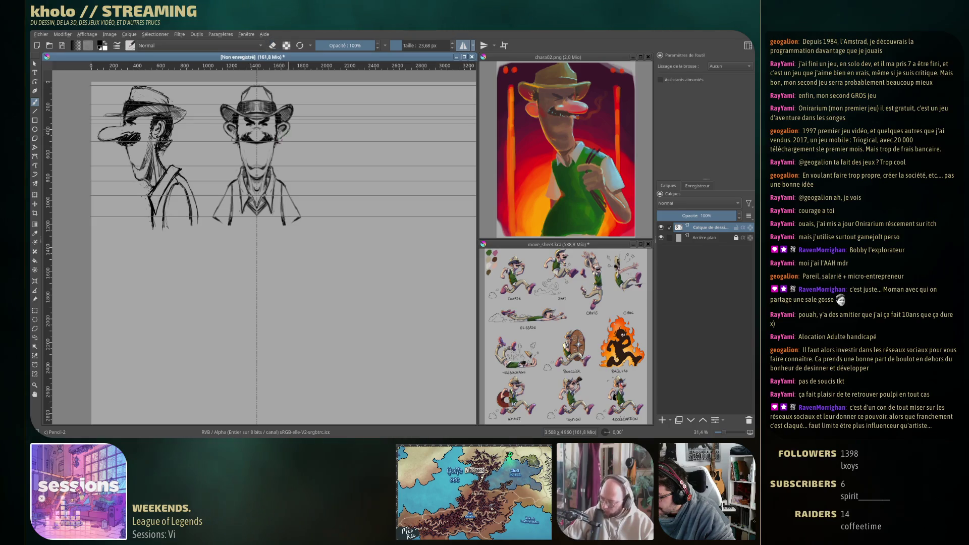
key(e)
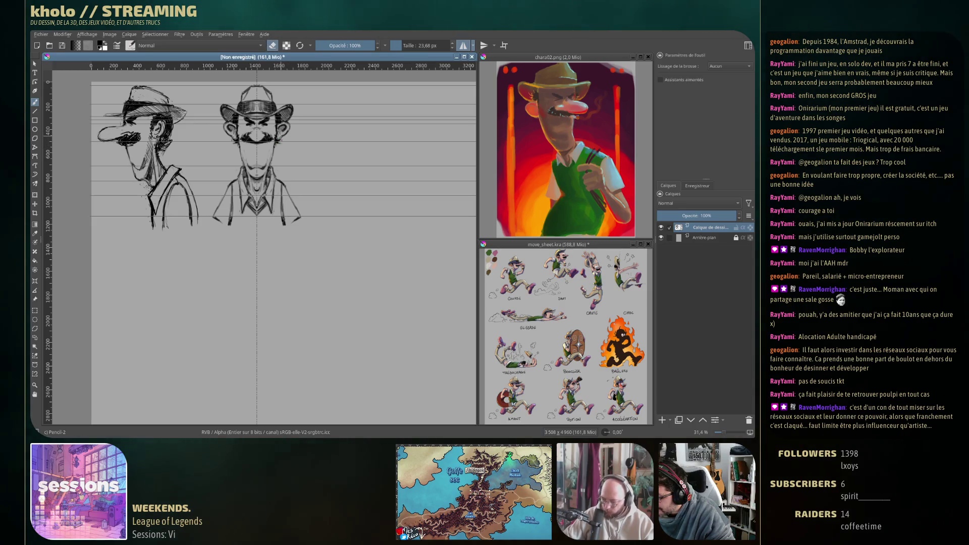
key(e)
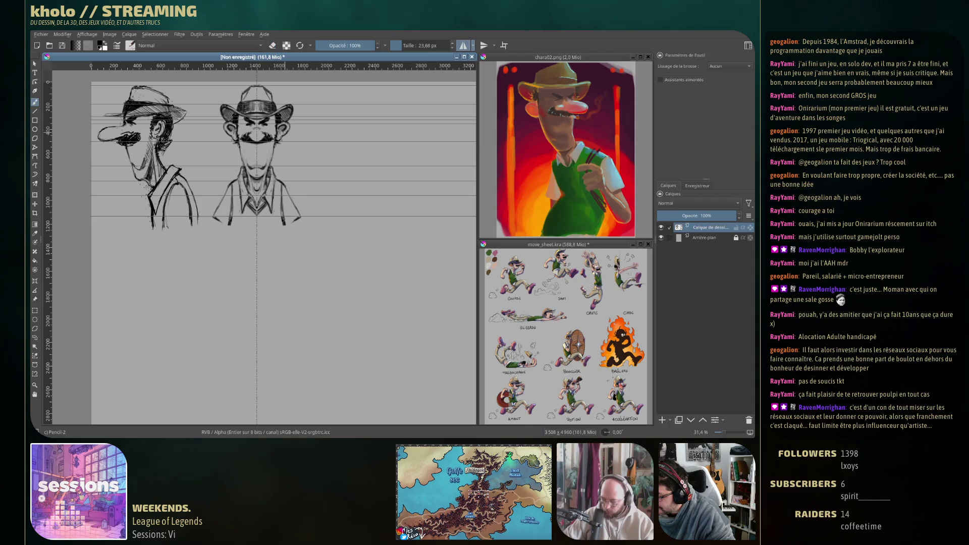
key(e)
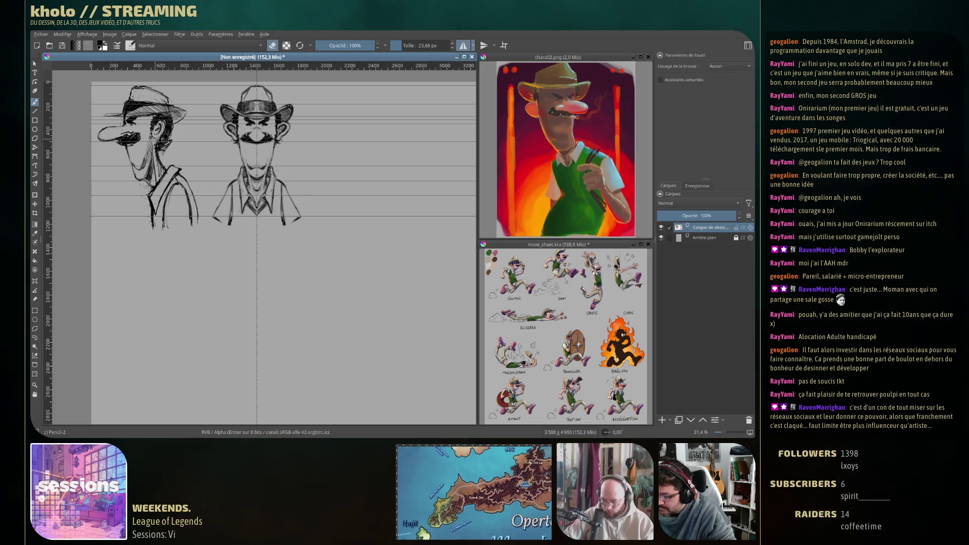
Step: Turn off horizontal mirroring, erase the test stroke, and lasso an area right of the front sketch
key(e)
drag(353, 136, 361, 141)
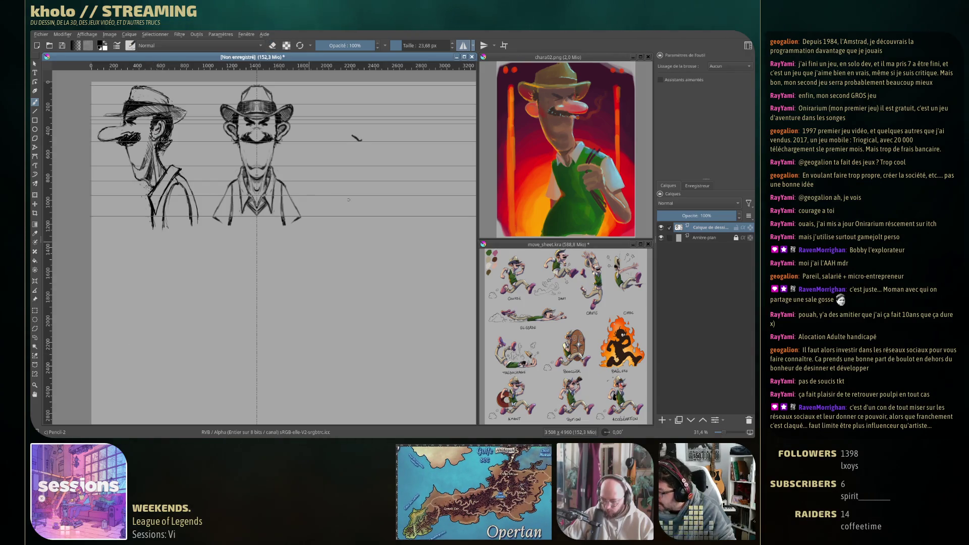
click(465, 48)
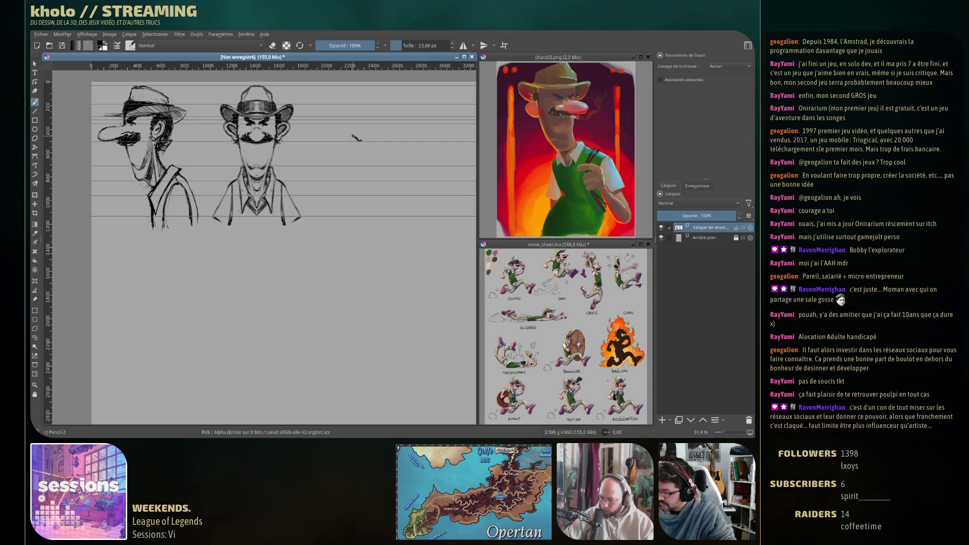
key(e)
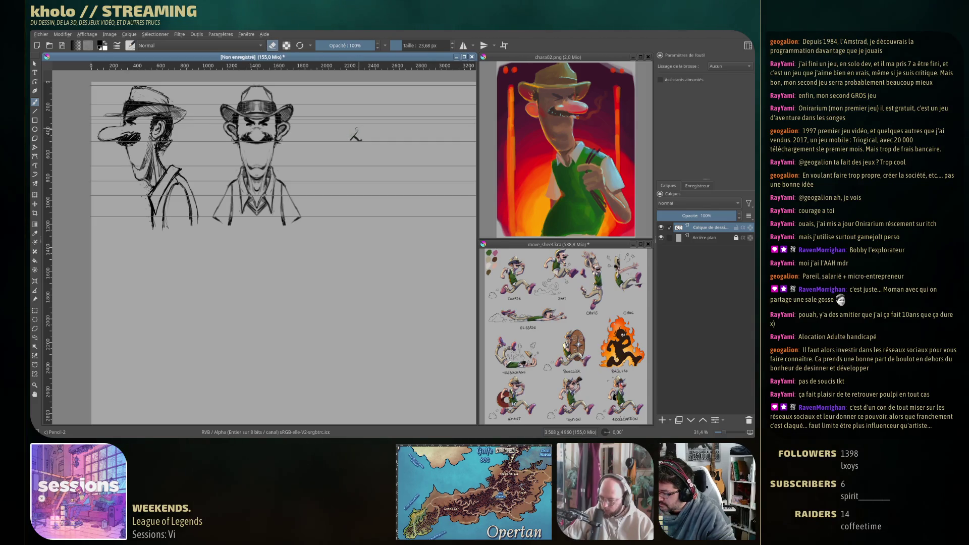
drag(357, 137, 359, 139)
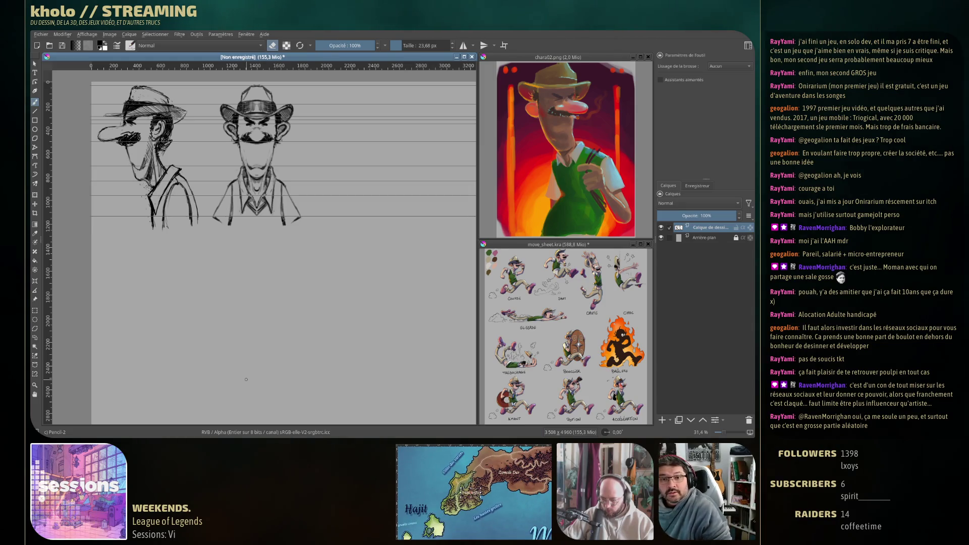
click(34, 337)
mouse_move(386, 99)
mouse_down()
mouse_move(355, 101)
mouse_move(369, 209)
mouse_move(425, 103)
mouse_move(402, 92)
mouse_up()
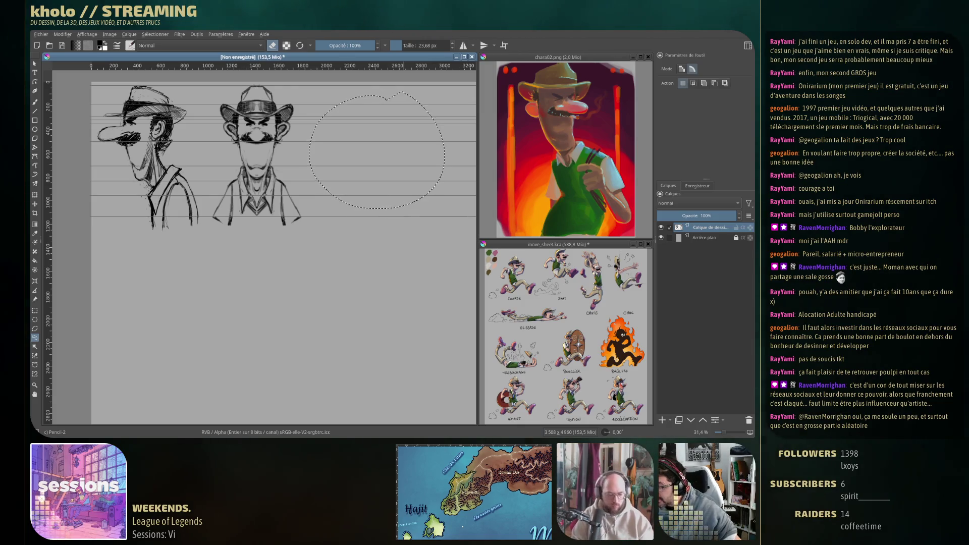
Step: Deselect with Ctrl+Shift+A and go back to the freehand brush tool
key(ctrl+shift+a)
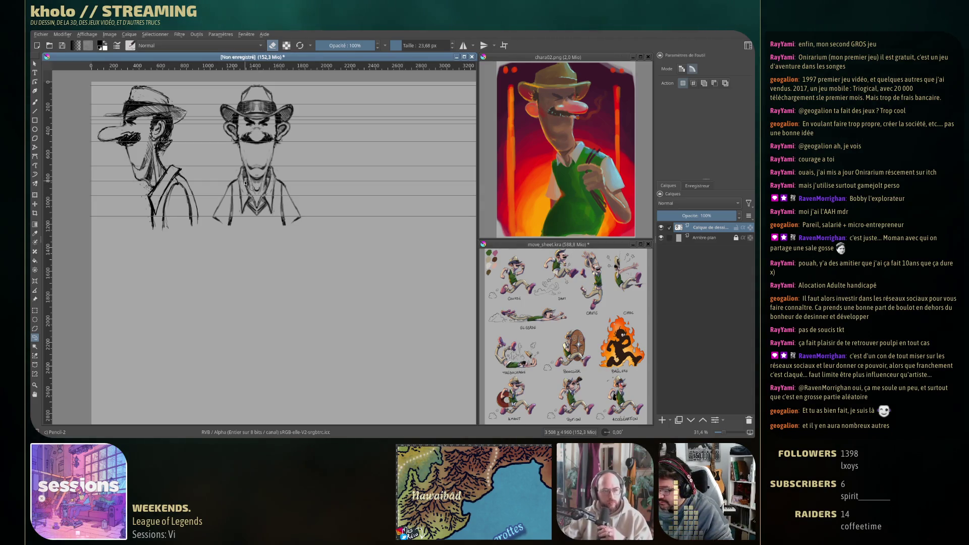
click(34, 102)
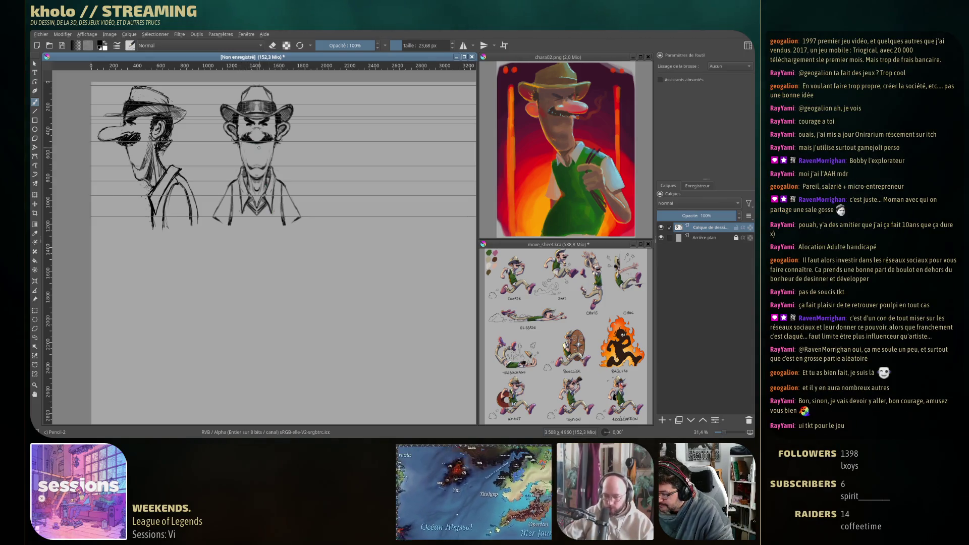
Step: Resize the brush to about 18 px and re-enable horizontal mirroring with M
drag(255, 147, 258, 146)
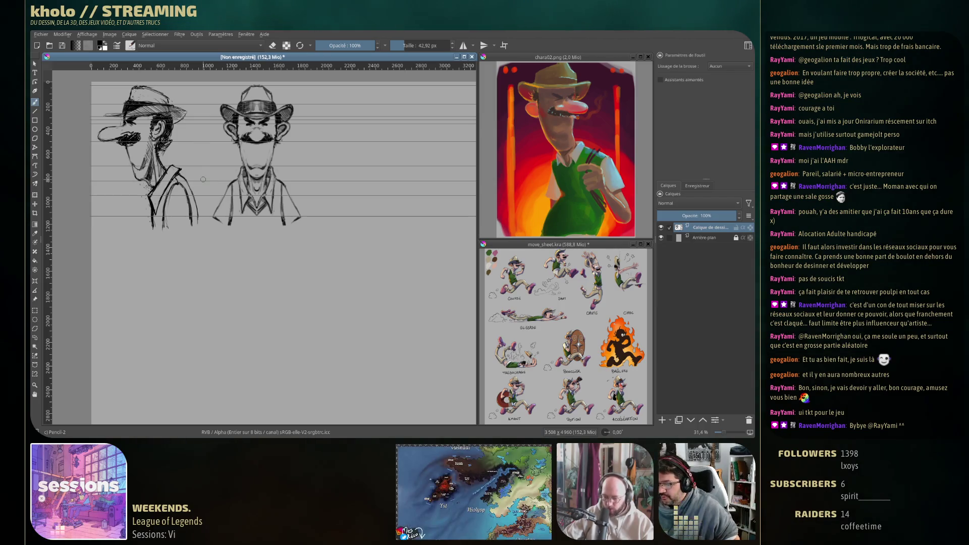
key(e)
key(e)
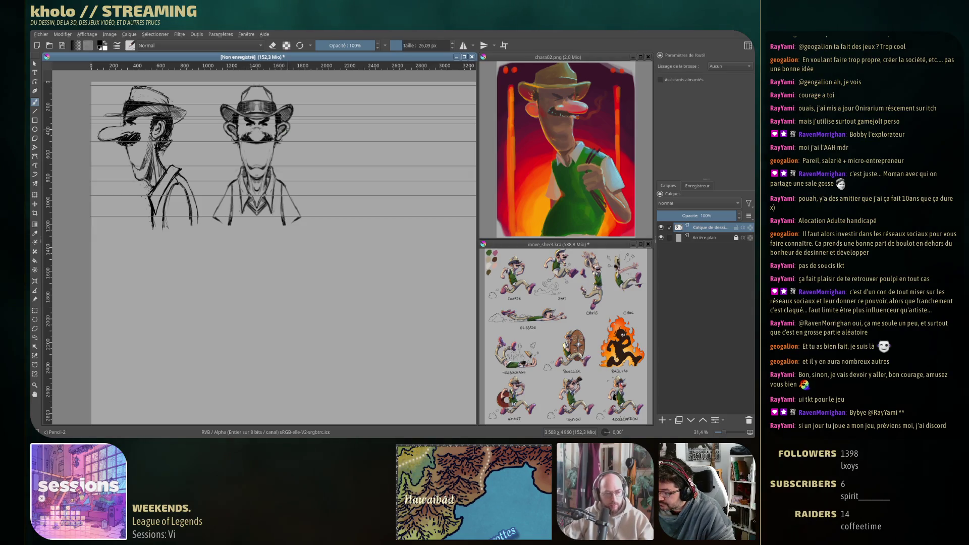
key(e)
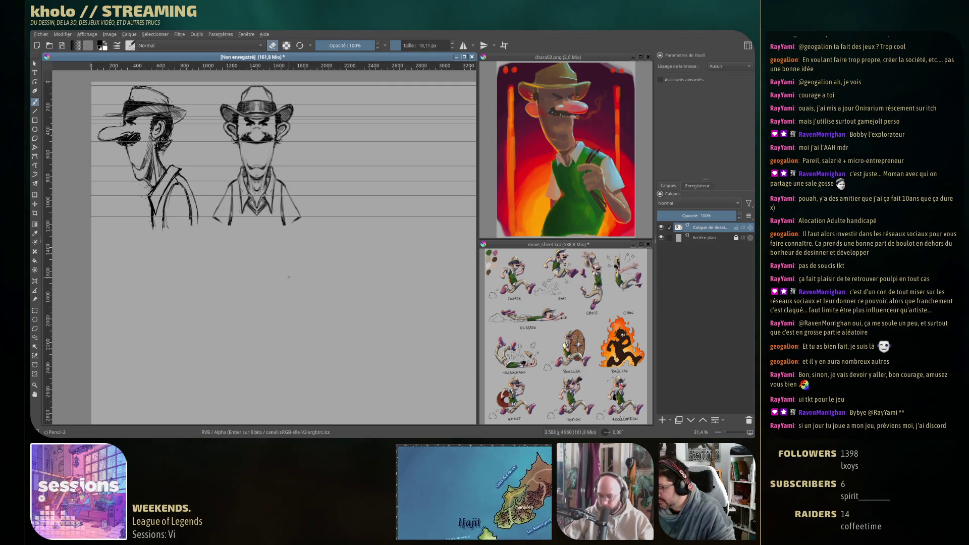
key(m)
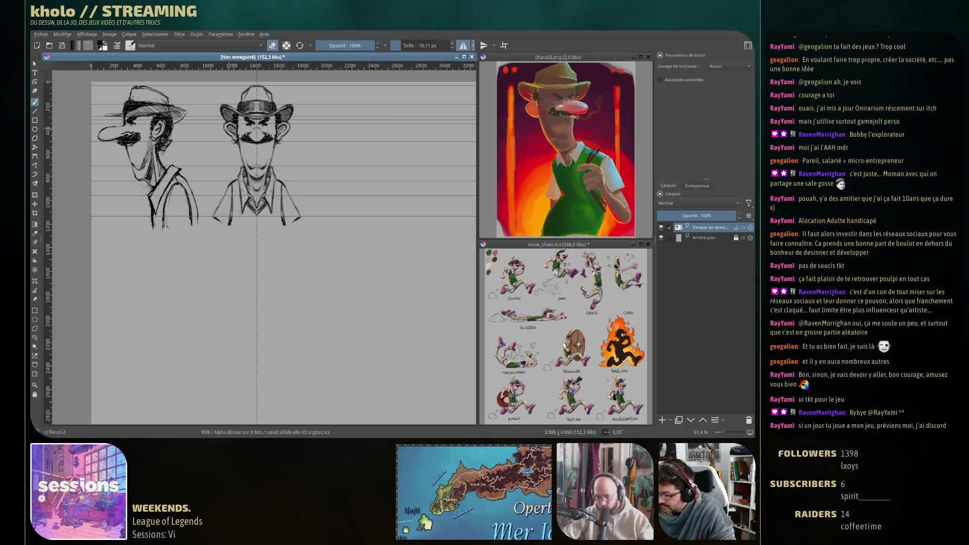
key(e)
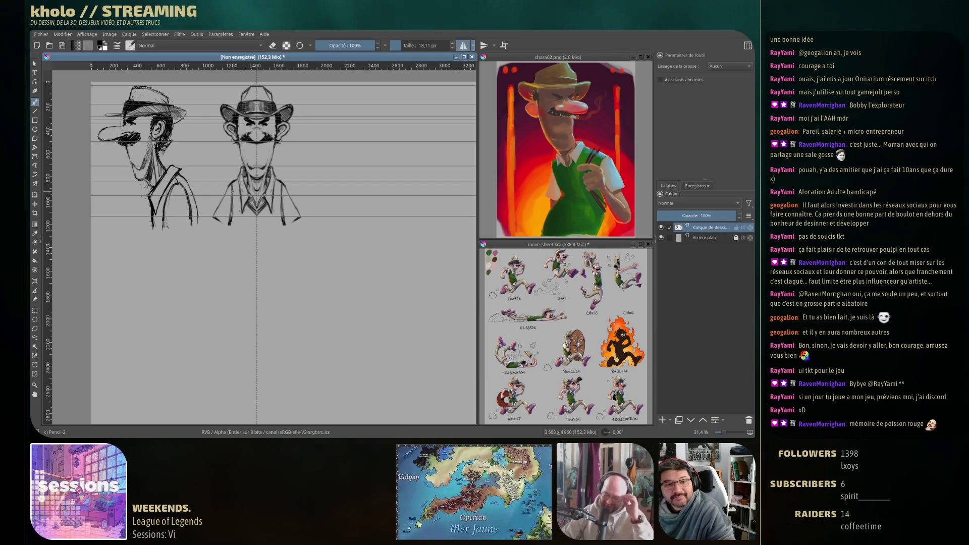
key(e)
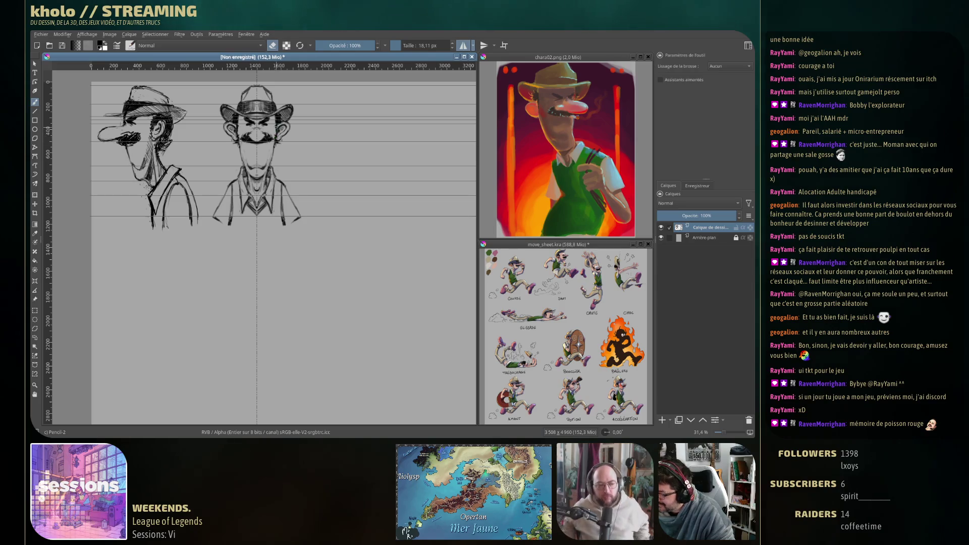
key(e)
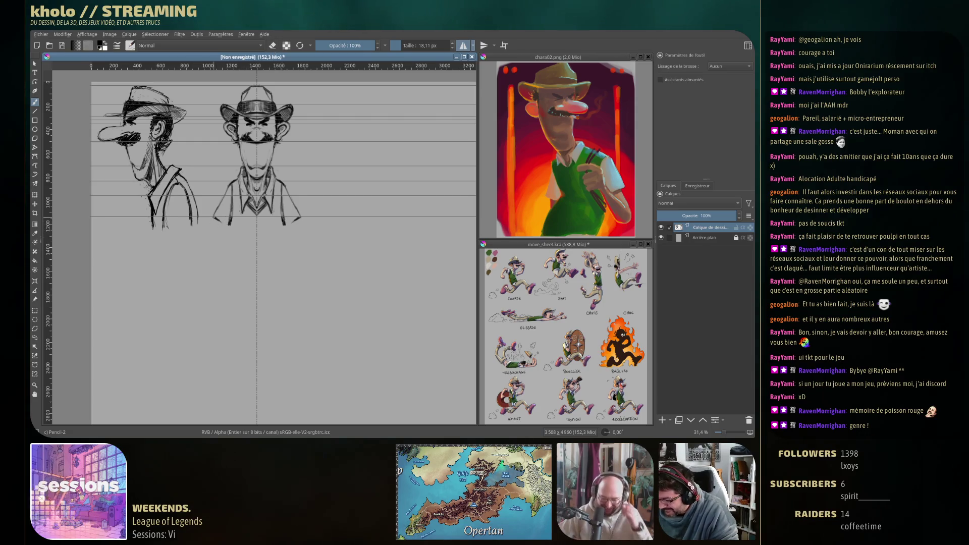
Step: Undo a stray stroke beside the front shoulder and unlock the guides from the image options
drag(326, 222, 344, 221)
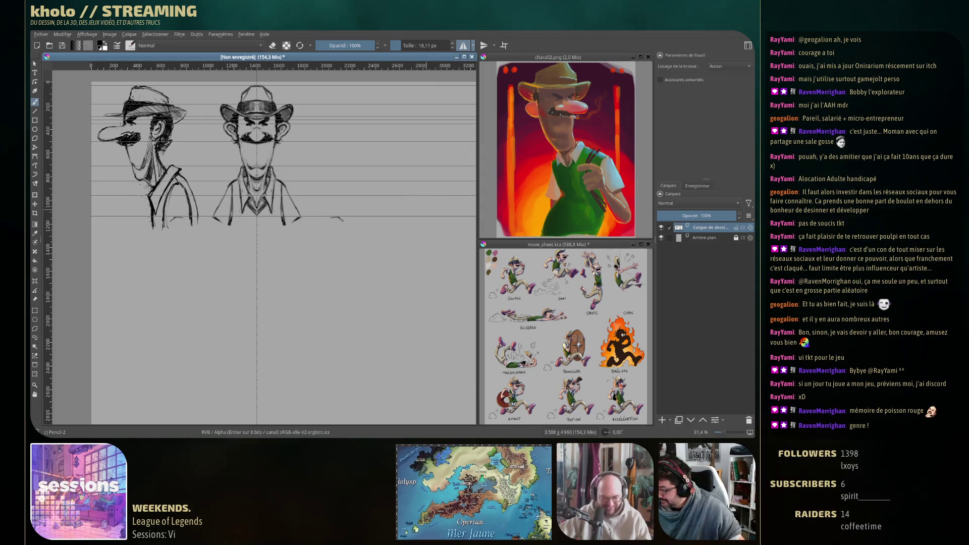
key(ctrl+z)
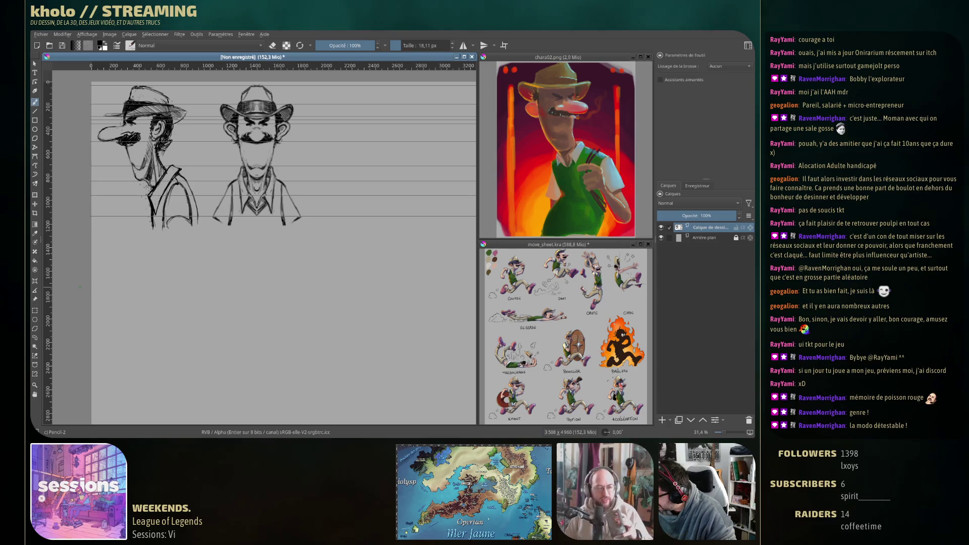
click(110, 34)
mouse_move(88, 34)
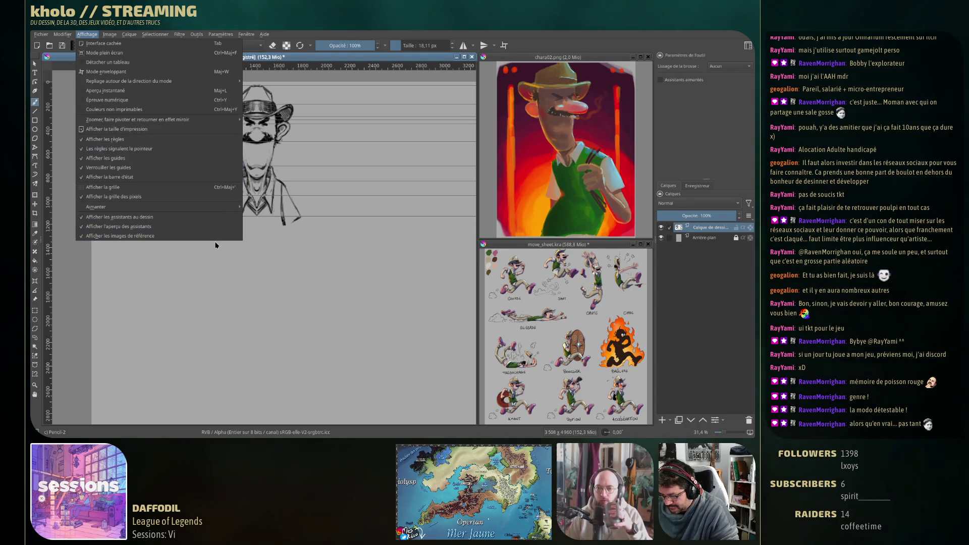
click(158, 168)
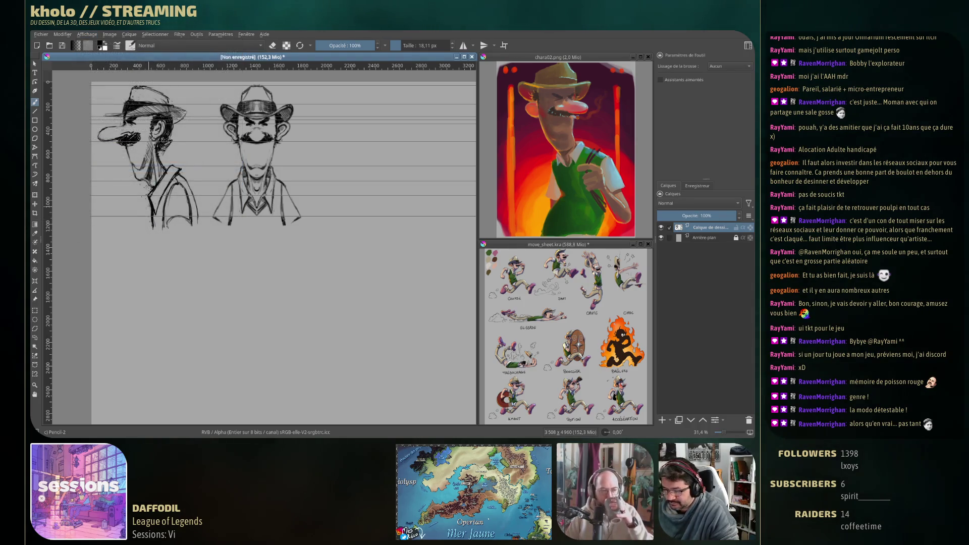
Step: Delete every horizontal guide by dragging each one back onto the top ruler
drag(321, 64, 320, 63)
drag(311, 103, 310, 66)
drag(310, 122, 309, 89)
drag(308, 142, 309, 65)
drag(303, 166, 303, 66)
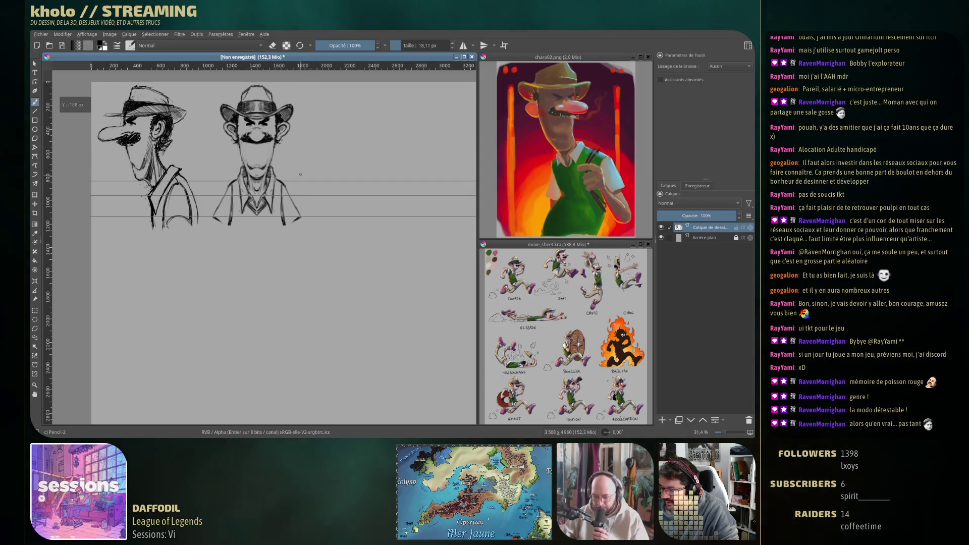
drag(299, 181, 309, 66)
drag(302, 195, 309, 66)
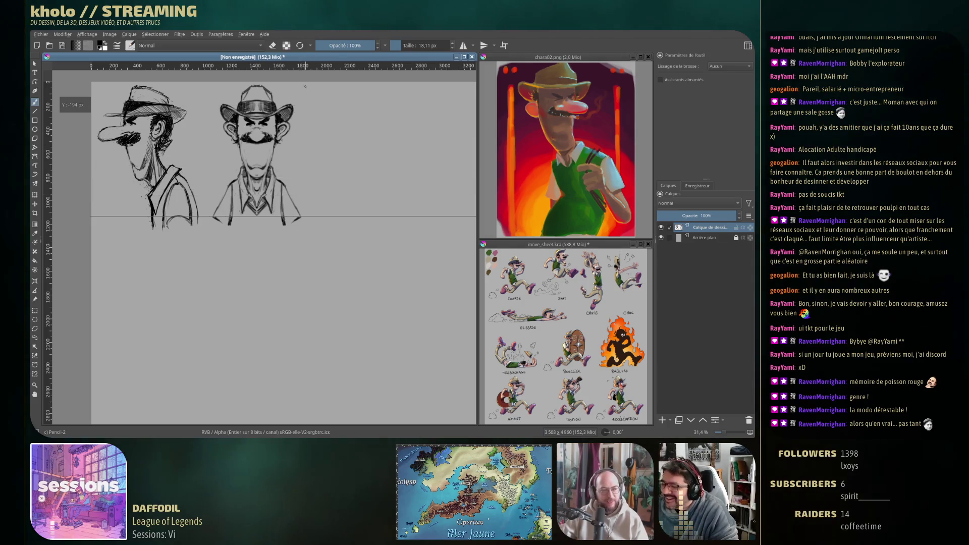
drag(303, 217, 311, 65)
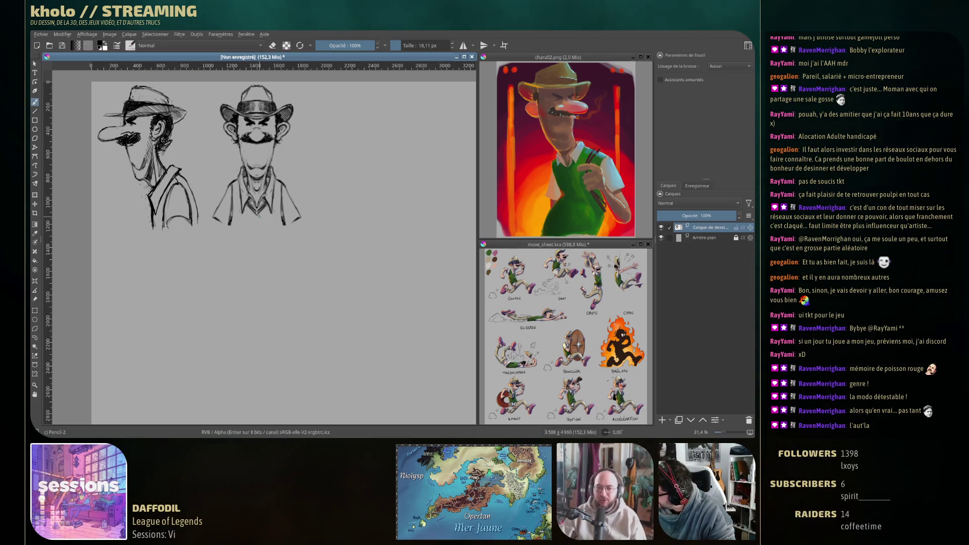
drag(289, 249, 286, 265)
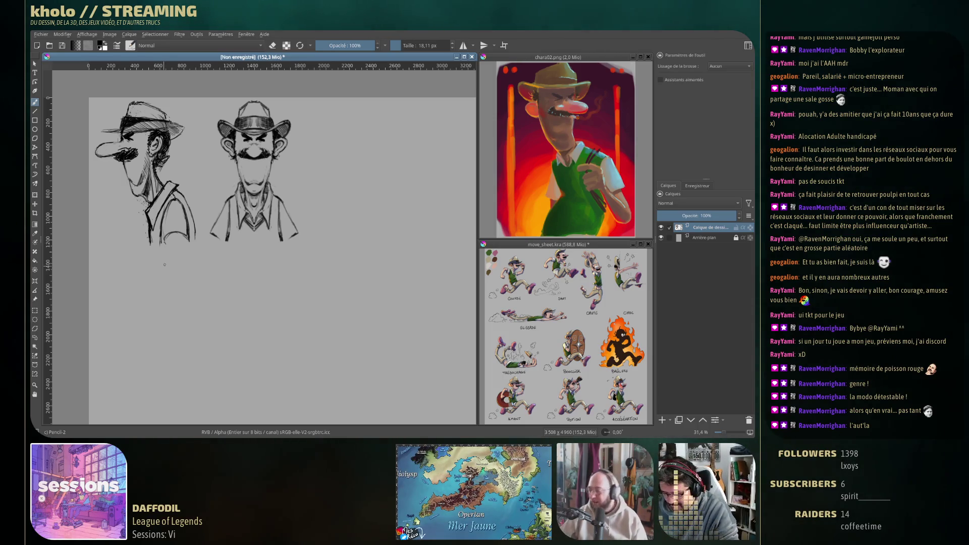
key(e)
key(e)
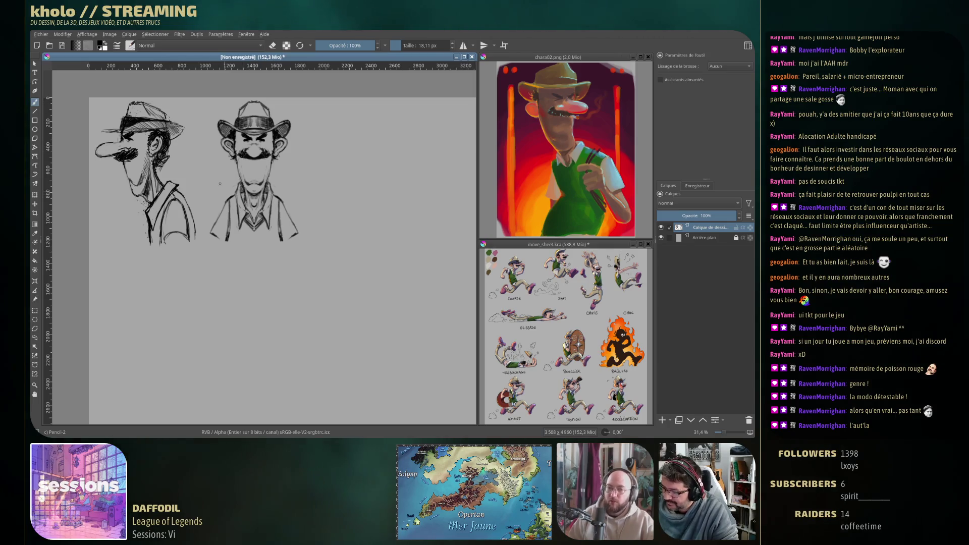
key(e)
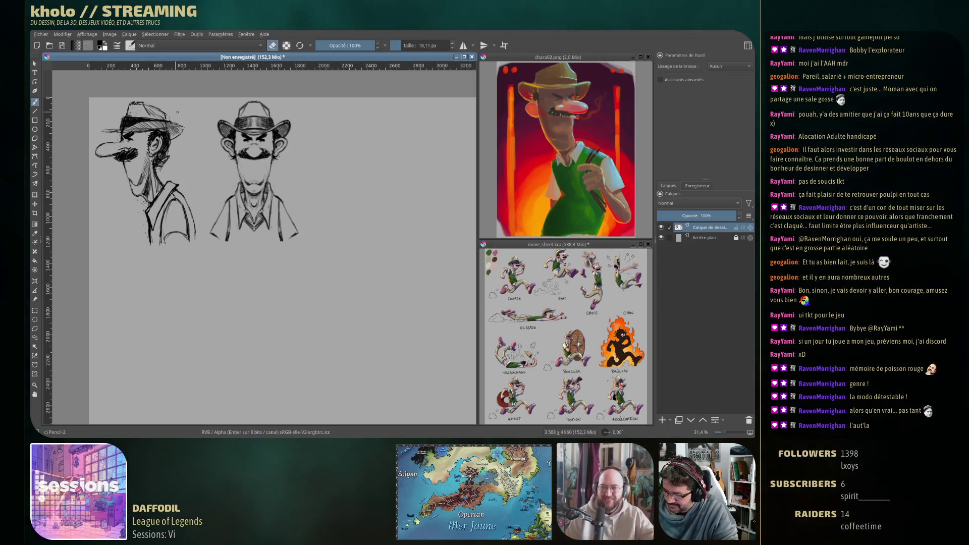
key(e)
key(e)
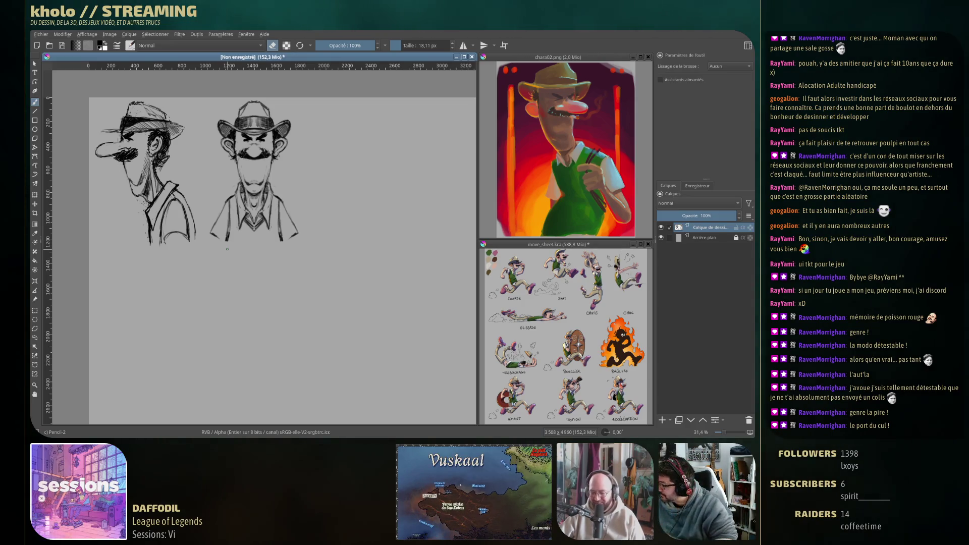
drag(688, 215, 669, 217)
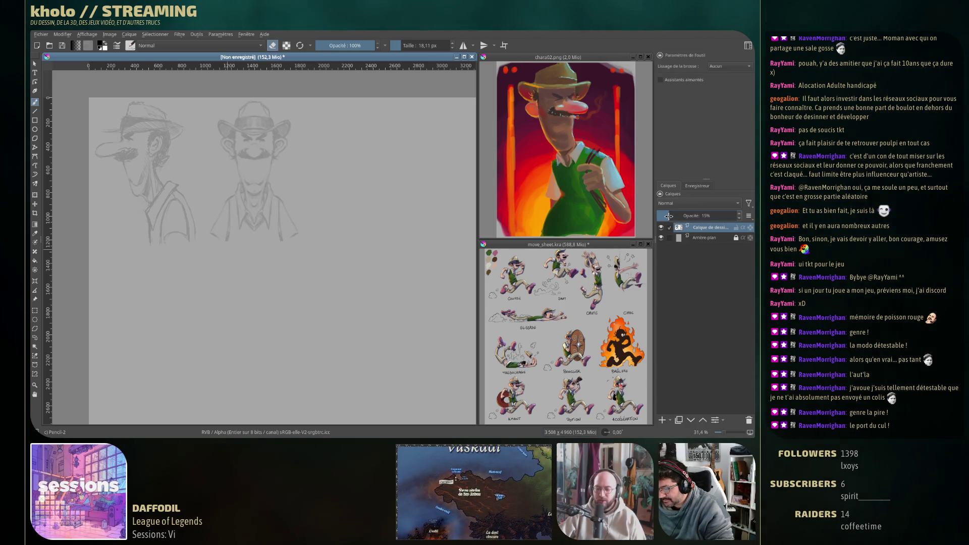
Step: Add a line-art layer above the faded sketch, choose a finer 10 px brush, and ink the hat crown
click(662, 421)
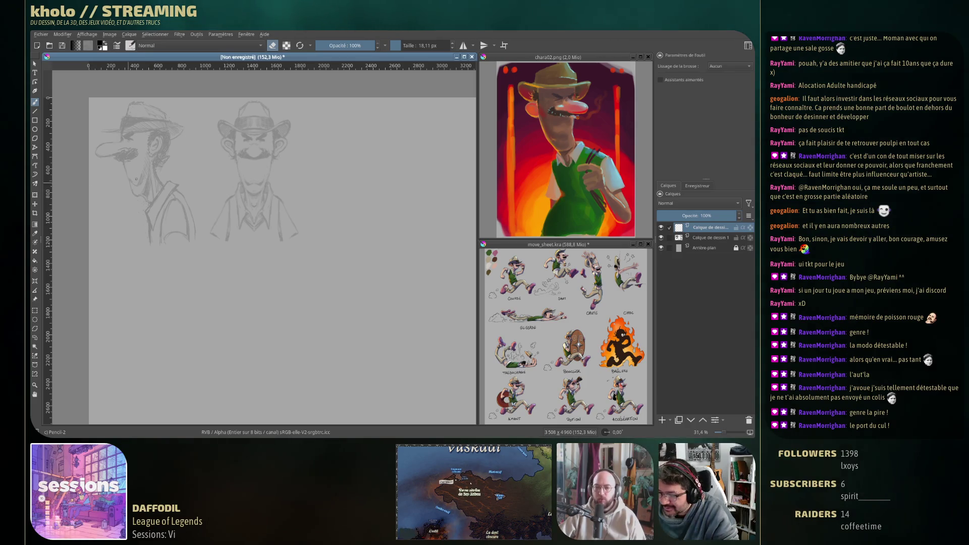
click(127, 48)
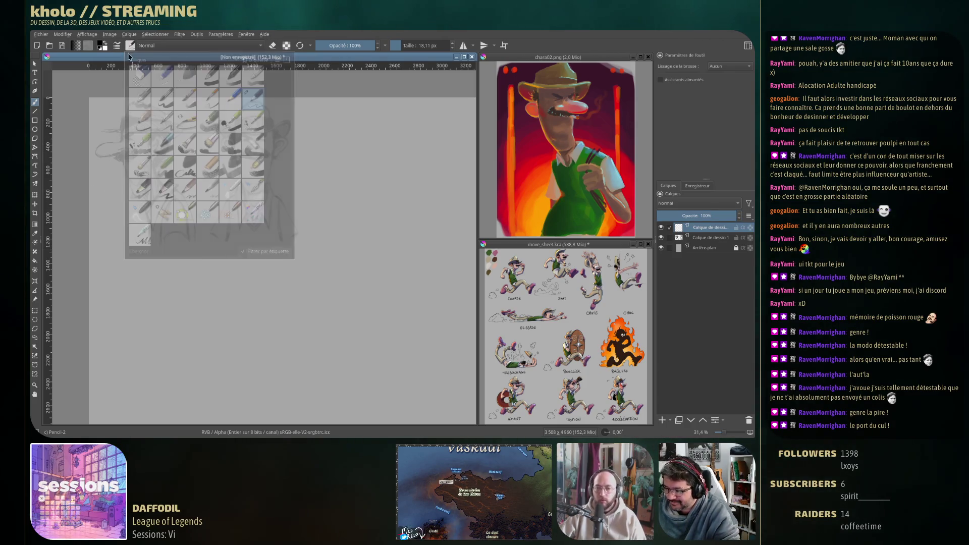
click(253, 99)
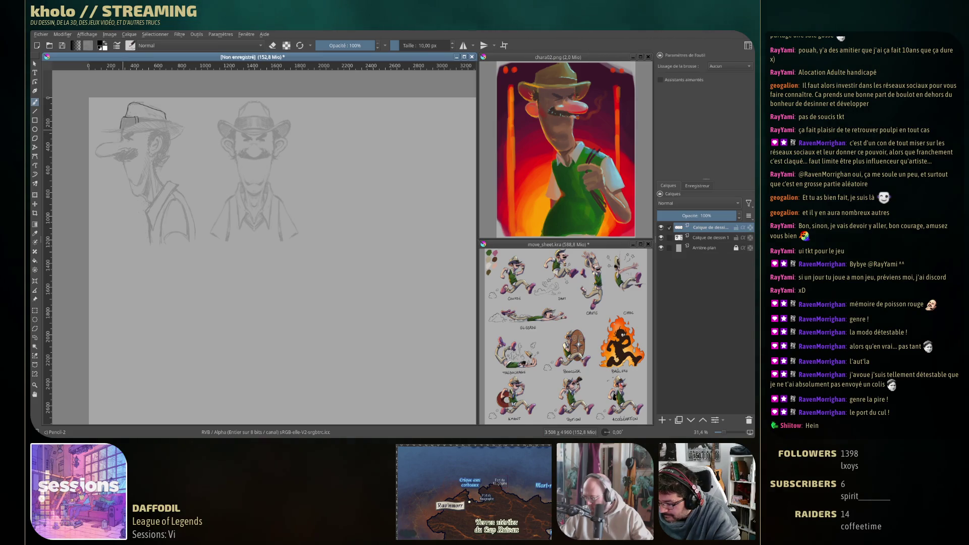
drag(129, 152, 158, 171)
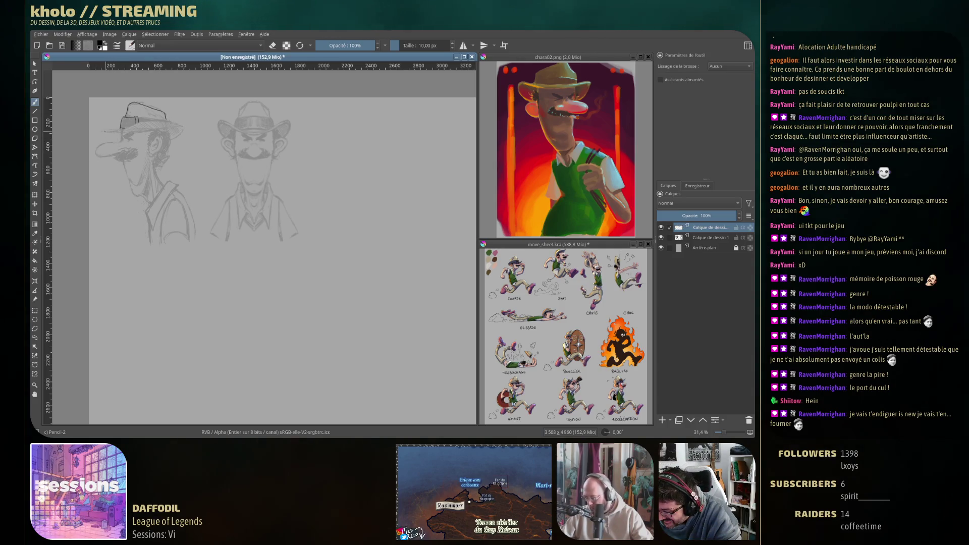
Step: Ink the side-view hat band and curved brim, toggling eraser mode with E as needed
drag(120, 125, 144, 128)
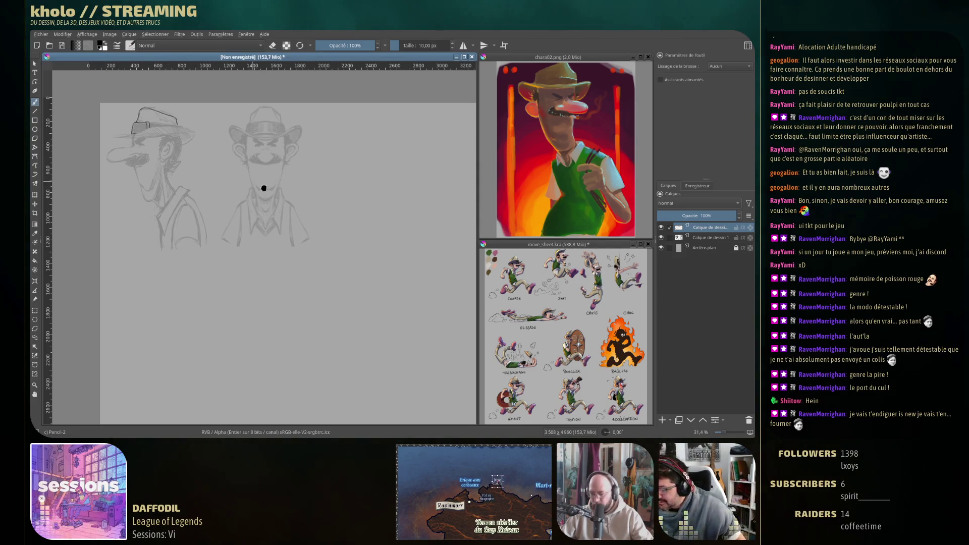
scroll(346, 173, up, 2)
scroll(347, 173, up, 1)
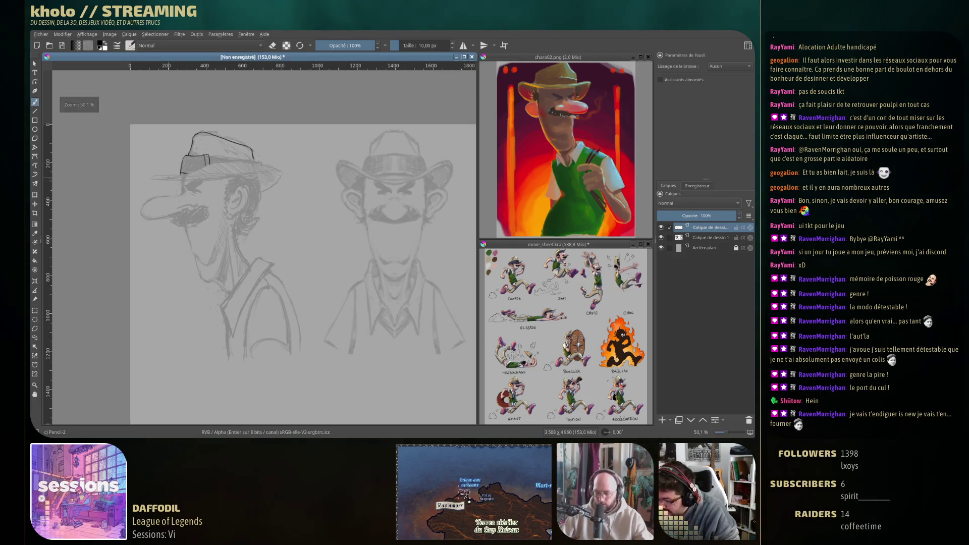
mouse_move(164, 179)
mouse_down()
mouse_move(212, 165)
mouse_move(282, 167)
mouse_up()
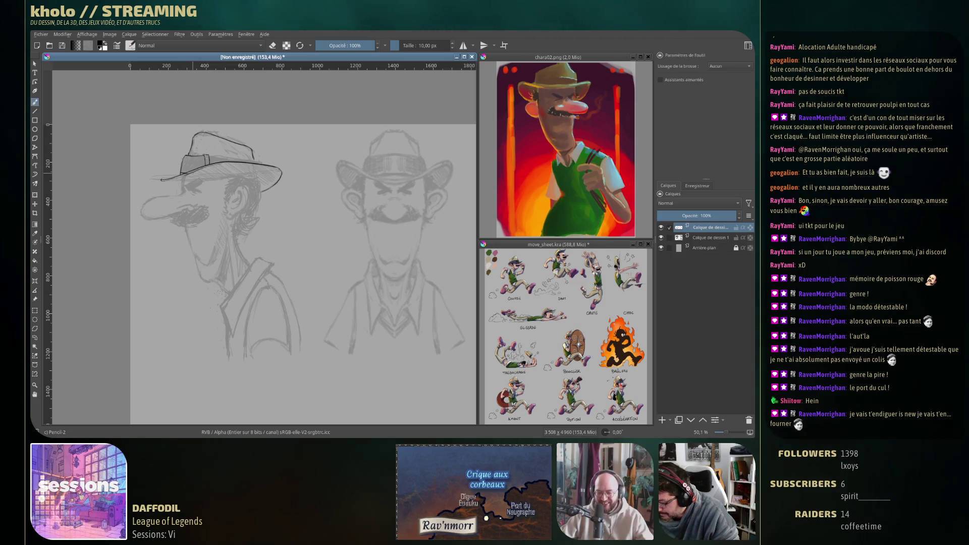
key(e)
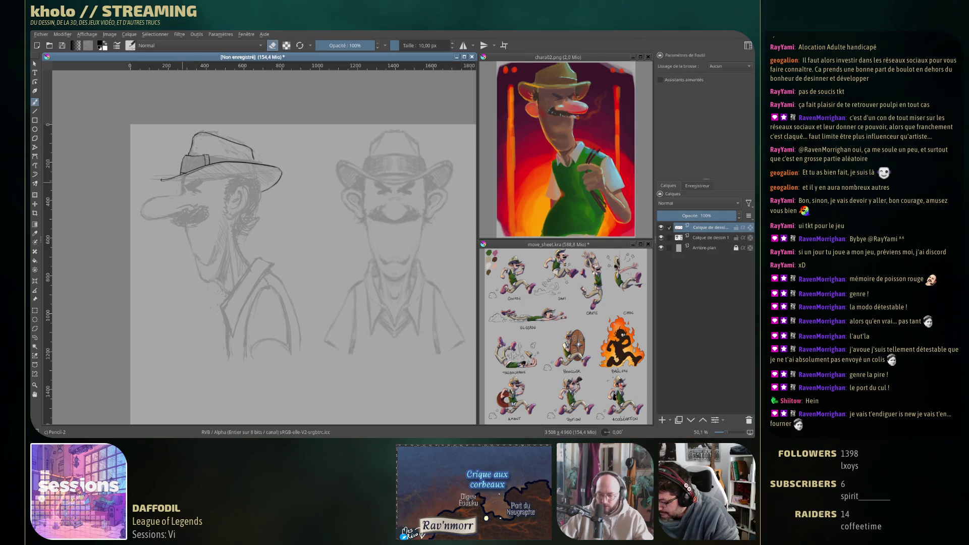
key(e)
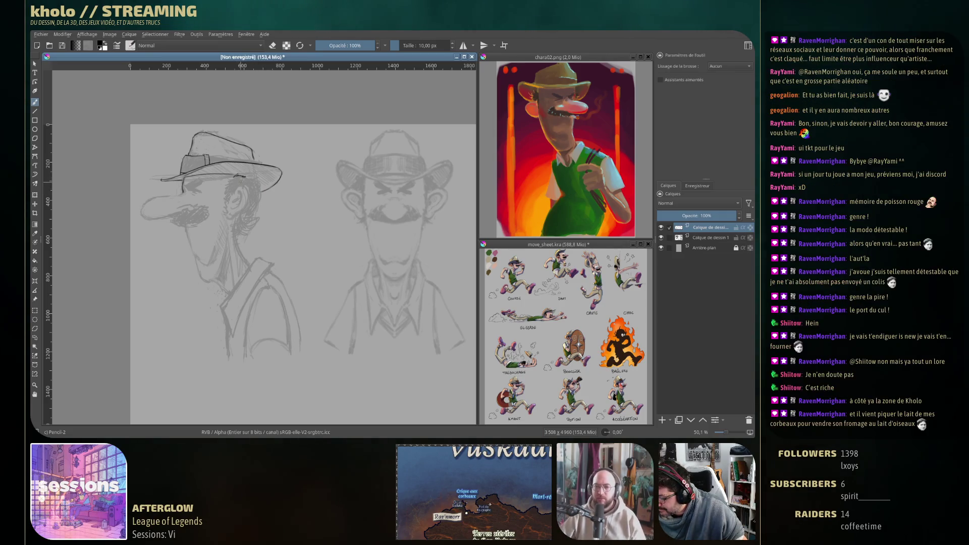
key(e)
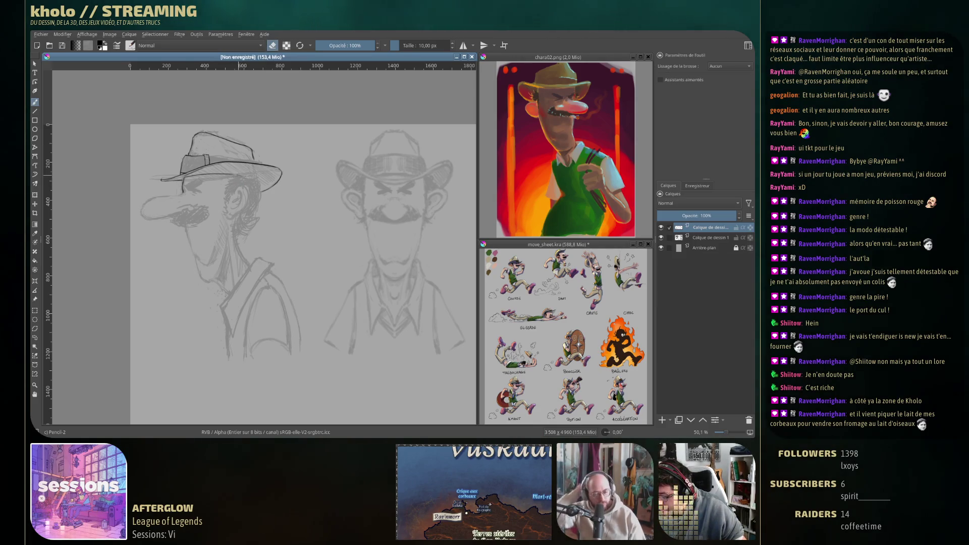
Step: Ink the inner ear of the side-profile sketch, switching eraser mode off and back on
key(e)
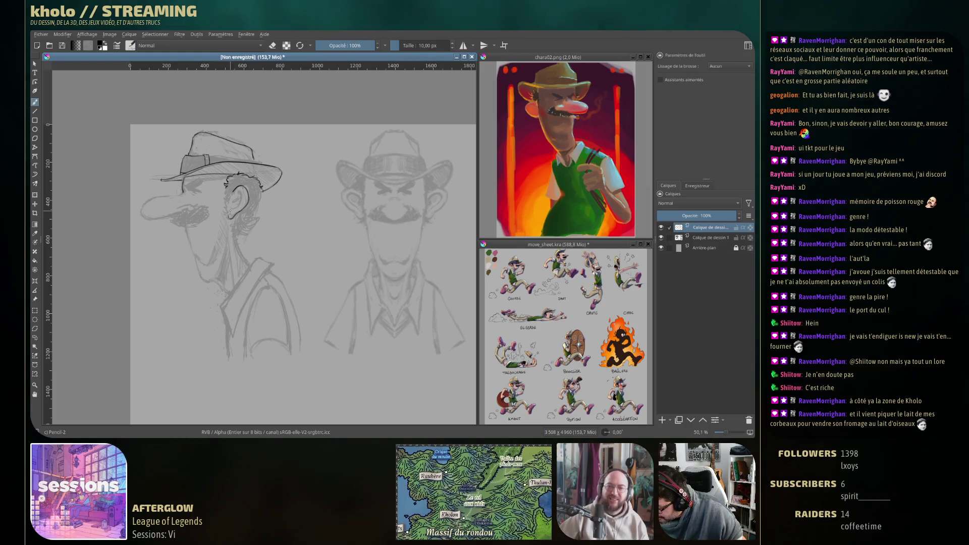
drag(234, 197, 236, 194)
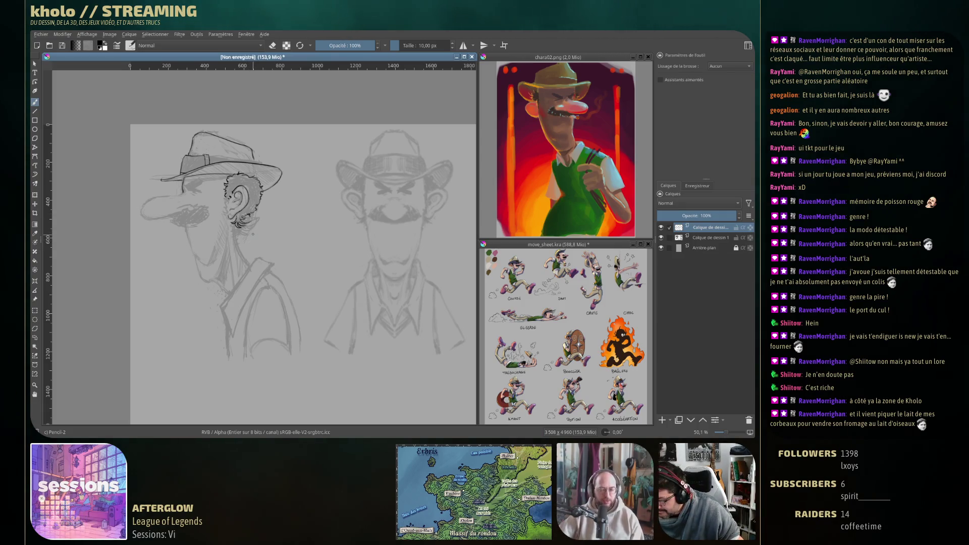
key(e)
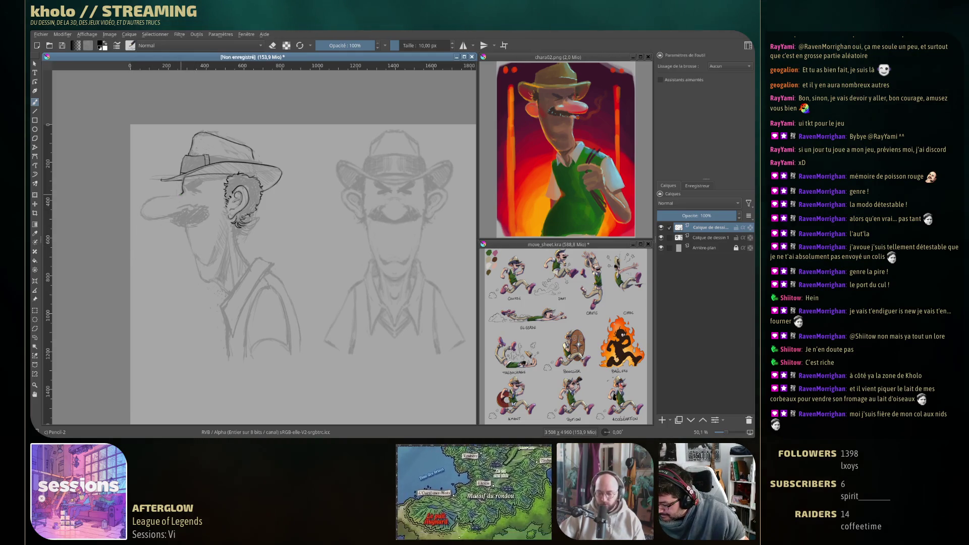
Step: Ink the side view's nose and face outline, undoing a failed chin stroke
drag(143, 215, 167, 218)
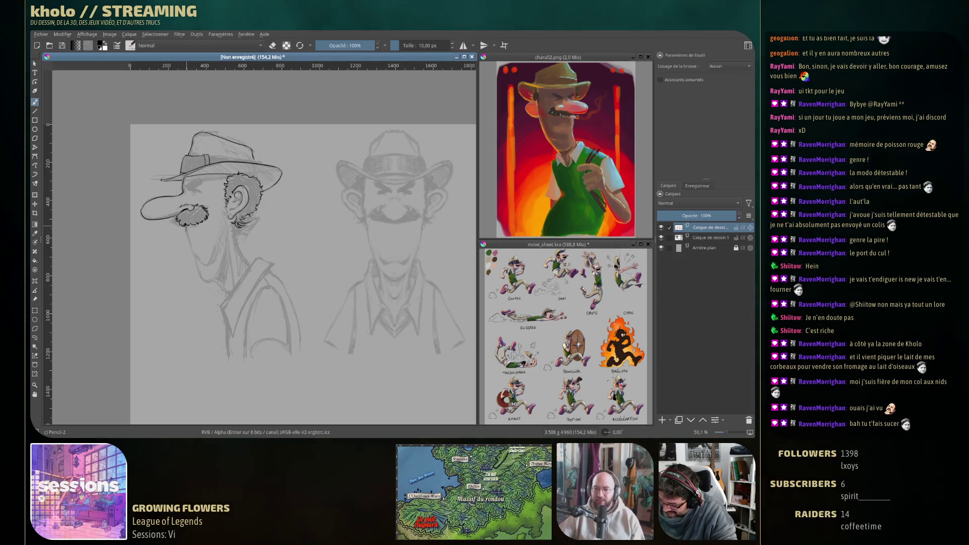
drag(186, 226, 190, 248)
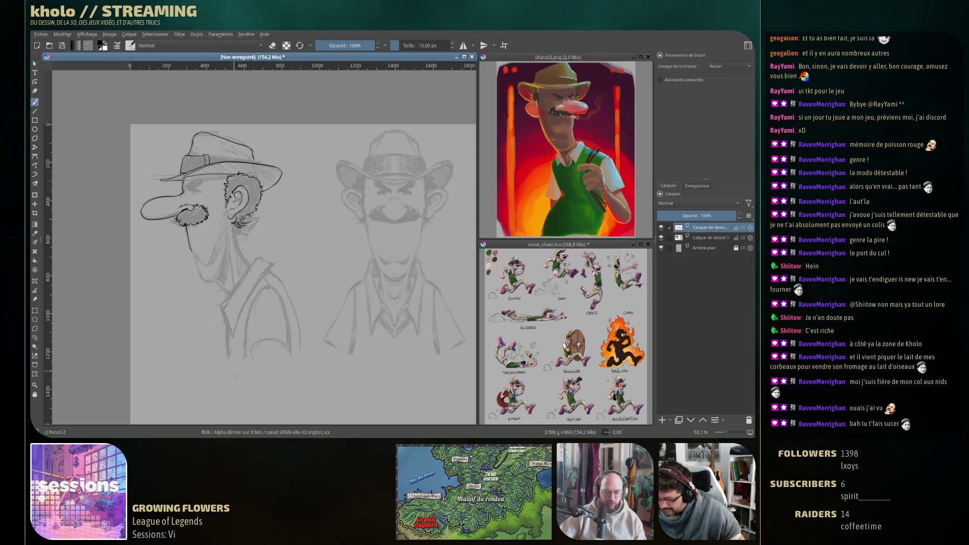
key(ctrl+z)
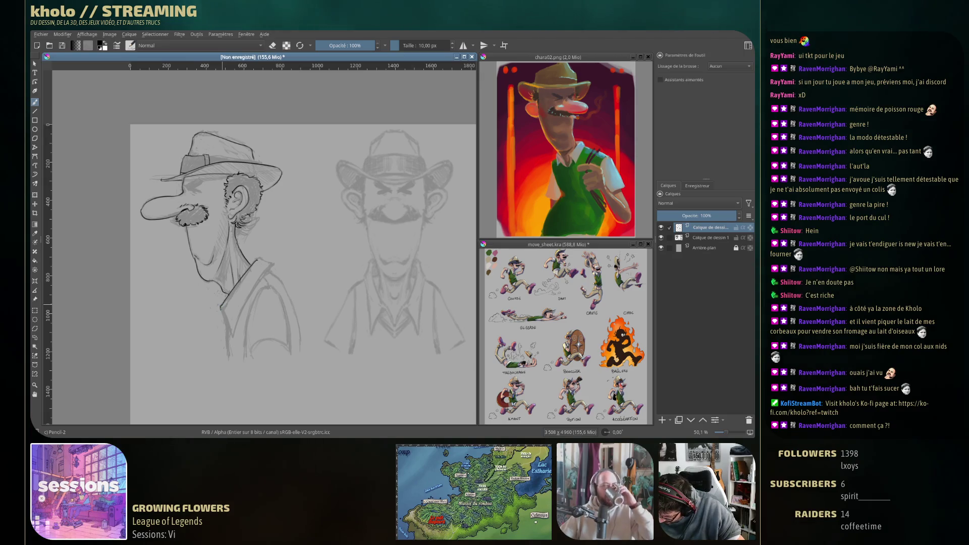
Step: Extend the neck line, redraw the collar along the neck, and extend the shoulder line down
drag(223, 312, 232, 337)
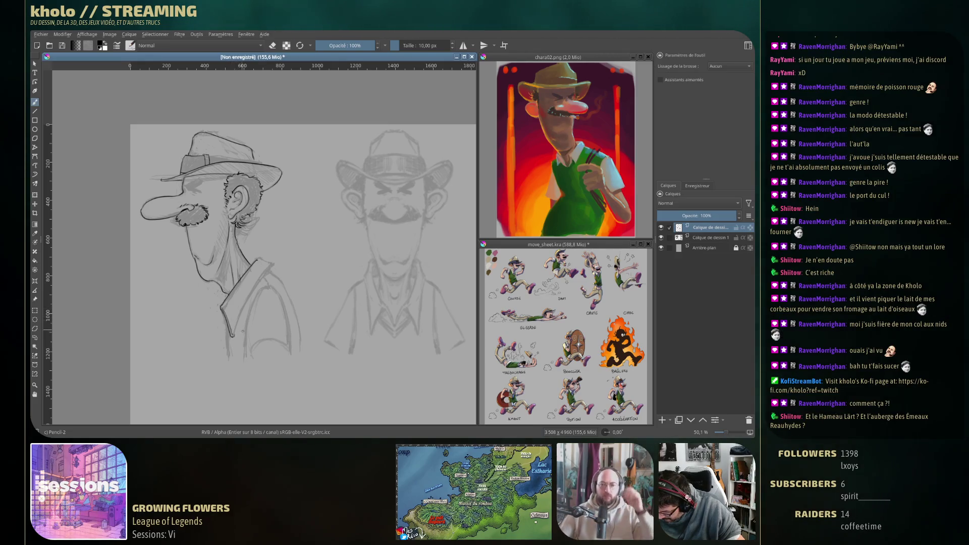
drag(233, 335, 264, 272)
key(ctrl+z)
drag(234, 335, 273, 267)
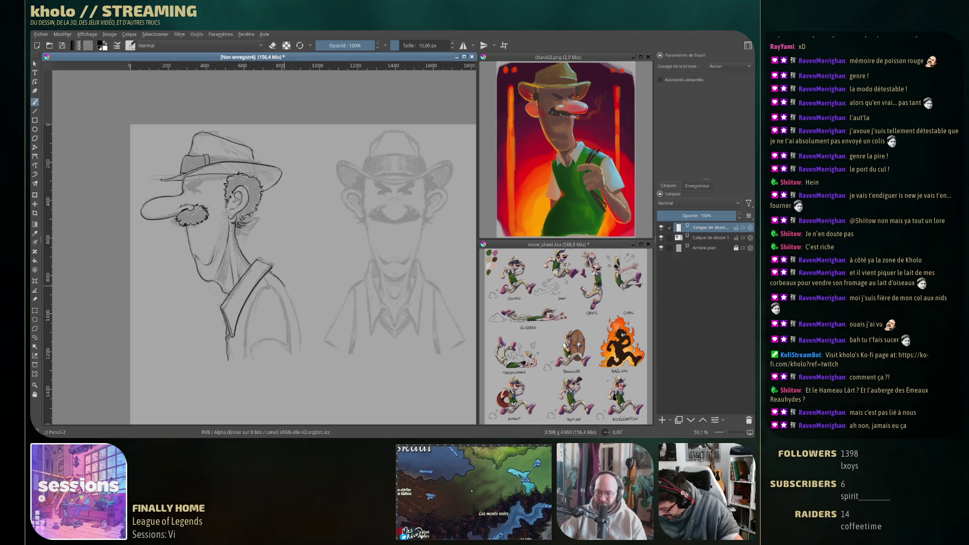
drag(292, 301, 302, 338)
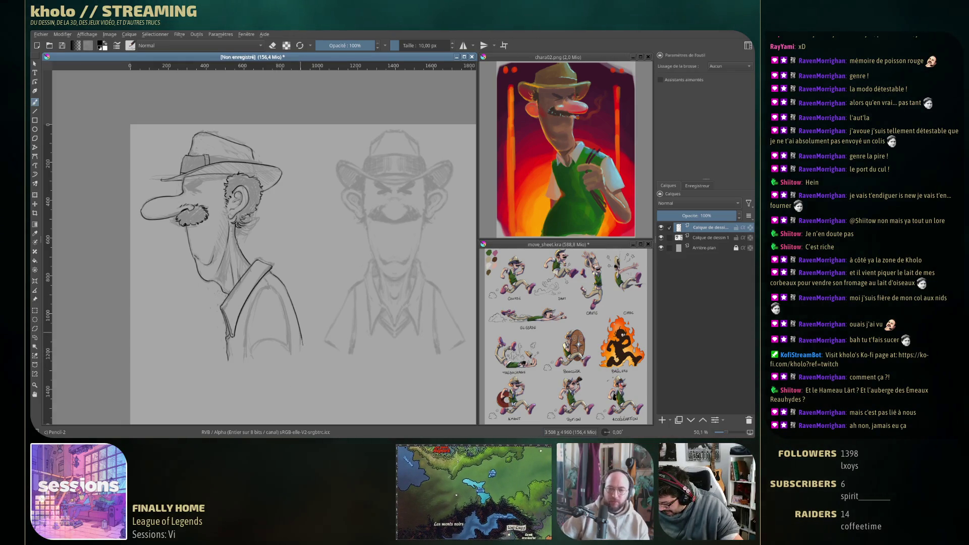
Step: Lengthen the shoulder line further, reframe the canvas, and undo a stray mark near the collar
drag(302, 337, 303, 349)
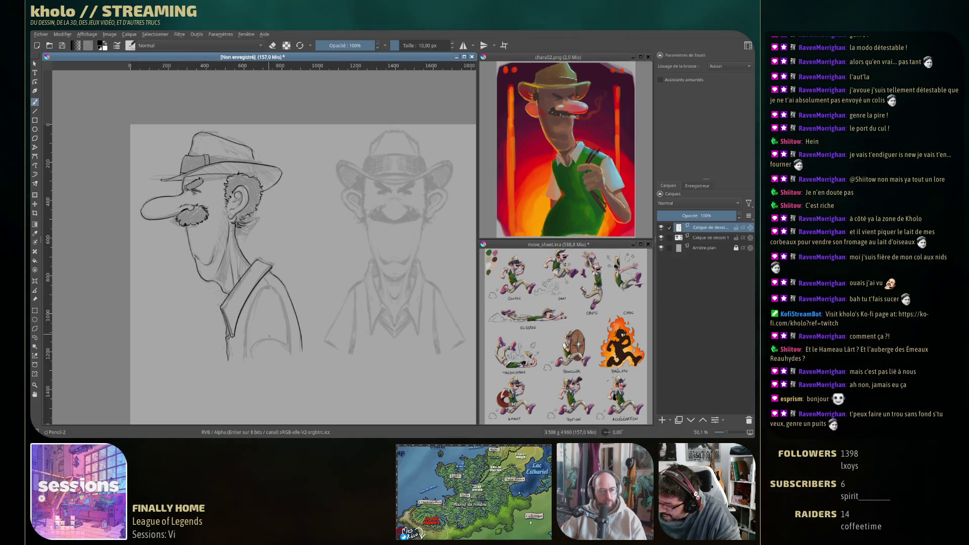
drag(262, 248, 222, 211)
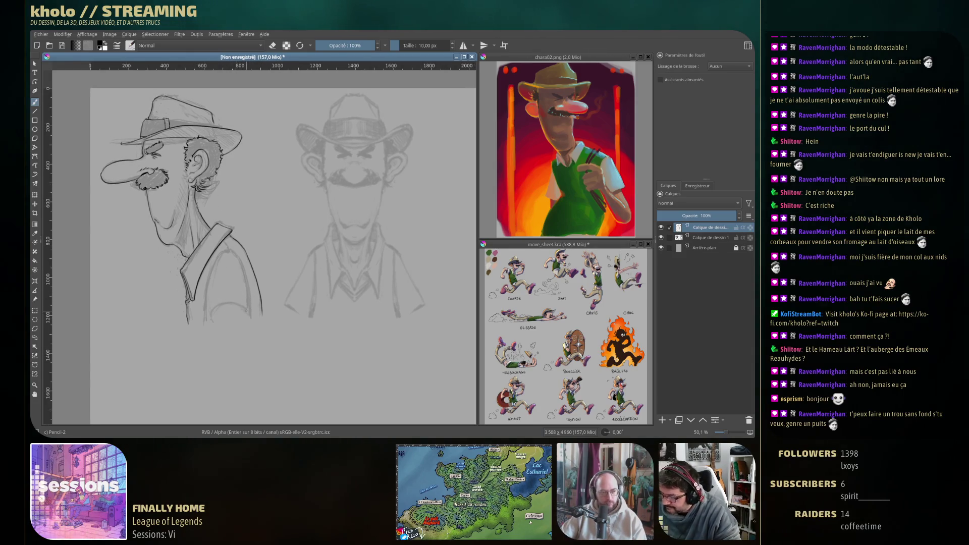
drag(268, 399, 263, 366)
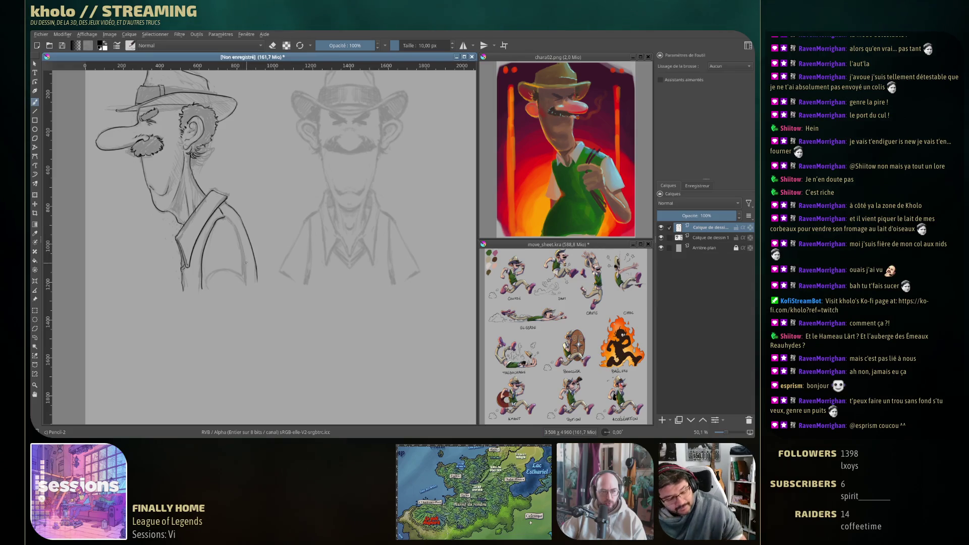
key(ctrl+z)
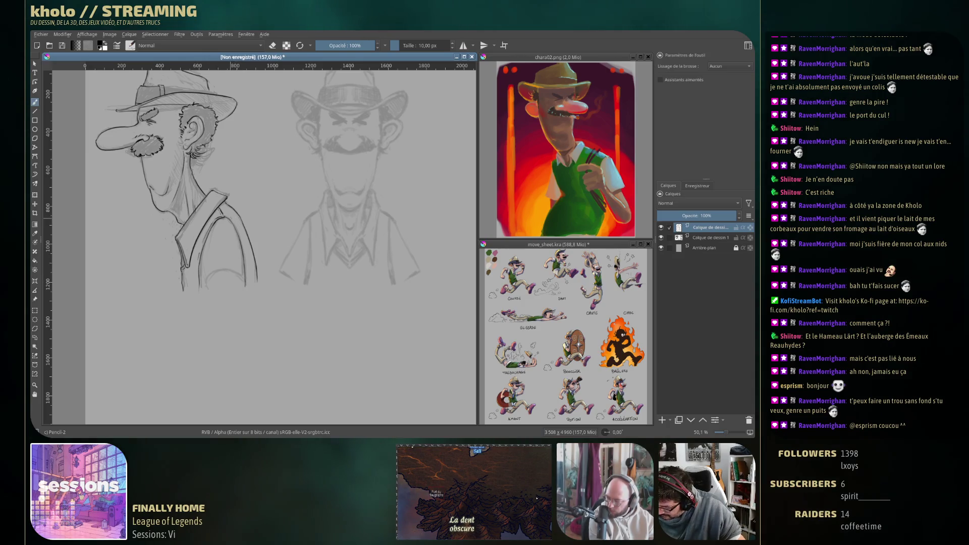
Step: Undo a test dab and the recent lower jacket strokes, leaving clean side-view lines
click(246, 251)
key(ctrl+z)
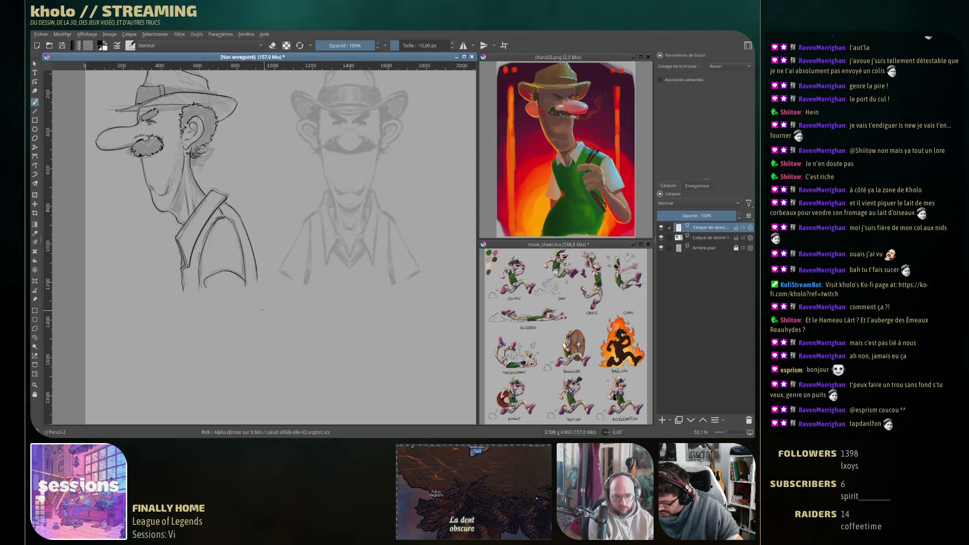
key(ctrl+z)
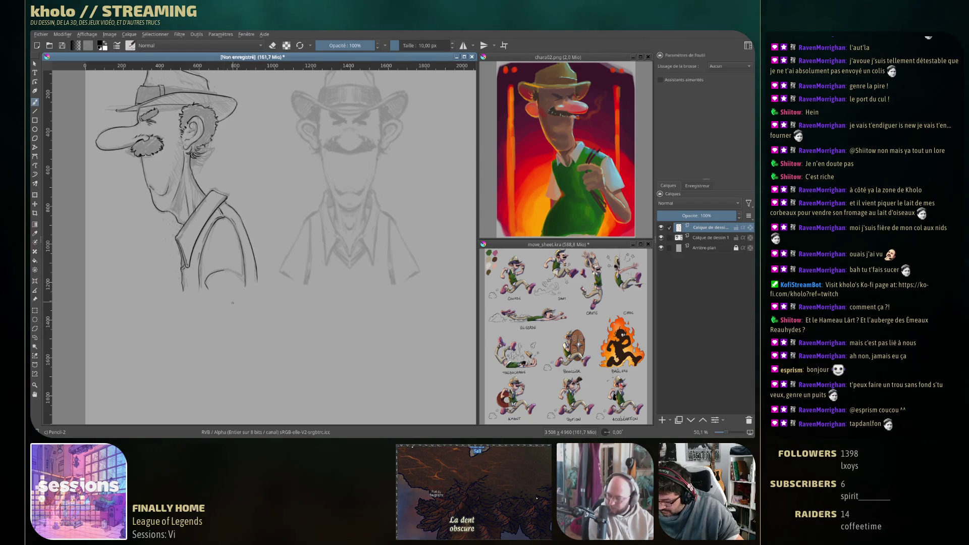
key(ctrl+z)
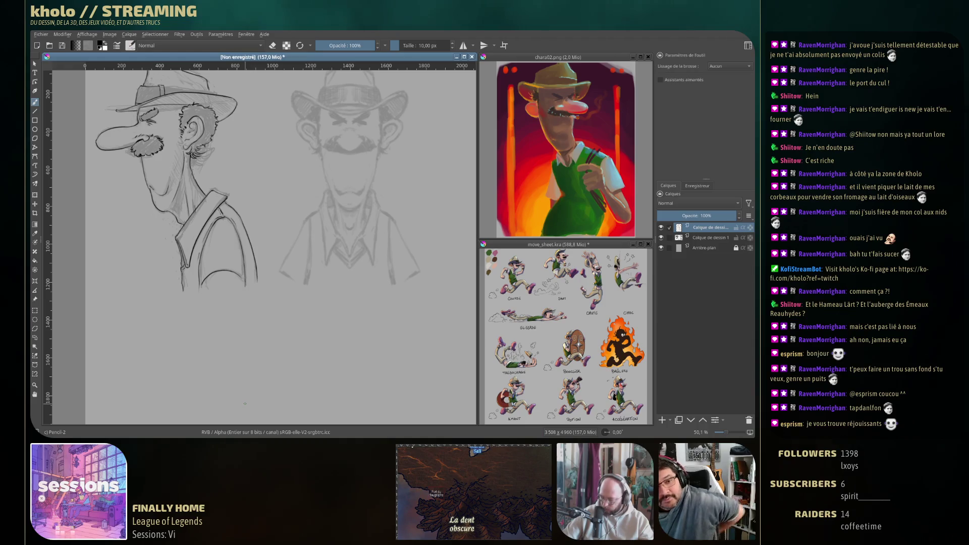
drag(345, 190, 320, 209)
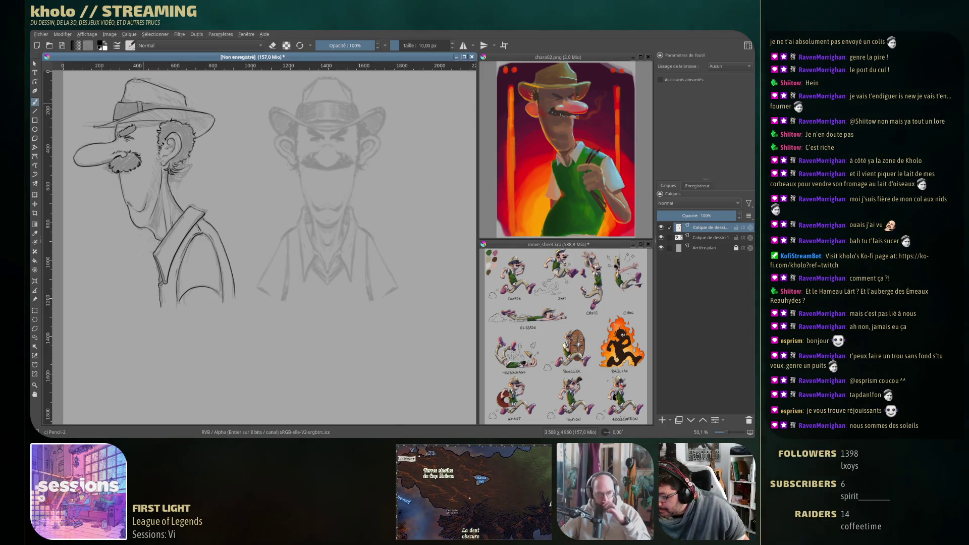
Step: Add ink detail to the side-view head, briefly toggling eraser mode with E
click(145, 78)
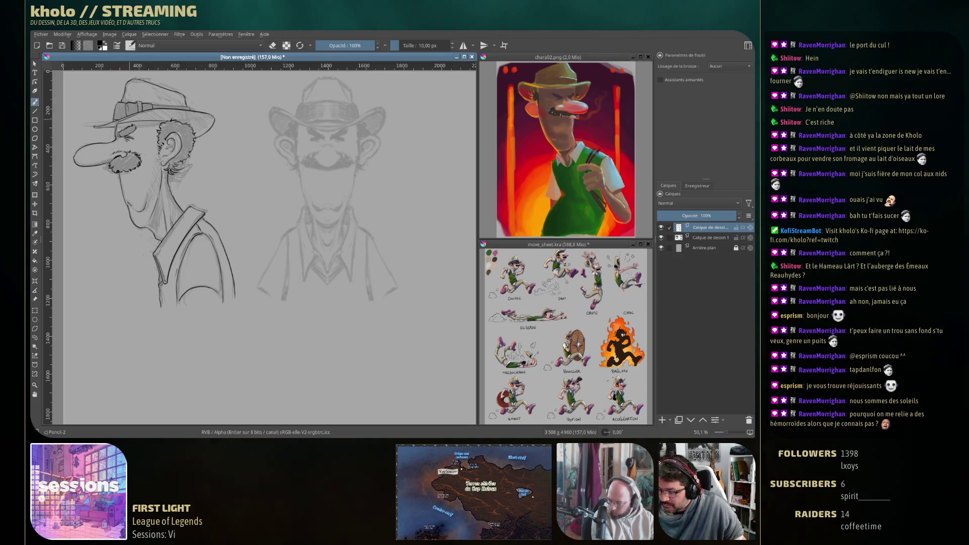
key(e)
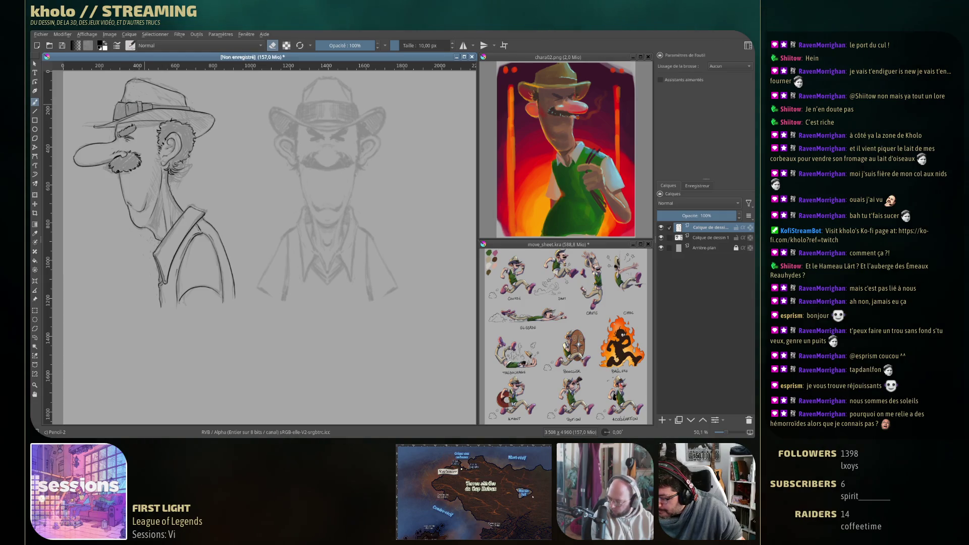
key(e)
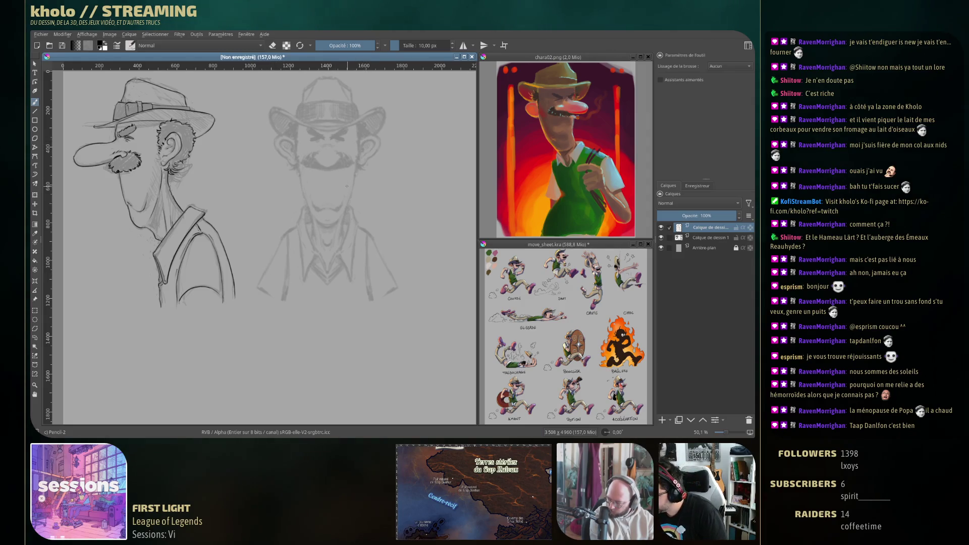
drag(331, 147, 339, 158)
click(662, 242)
click(662, 242)
click(662, 242)
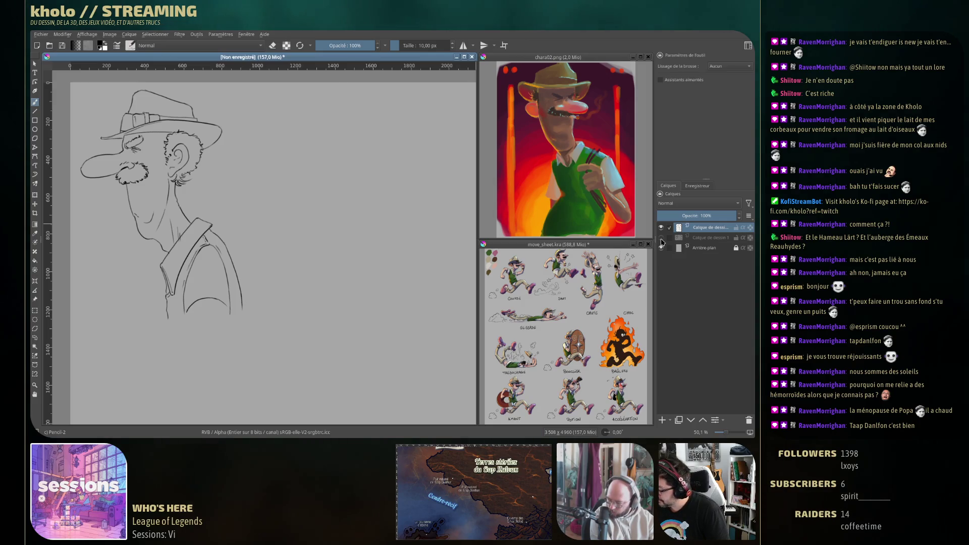
click(662, 238)
drag(352, 191, 325, 185)
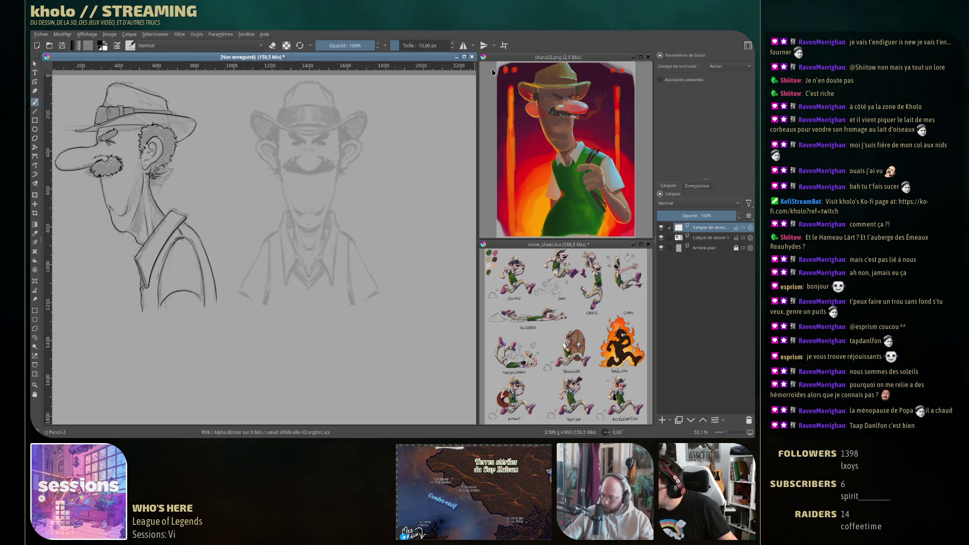
click(463, 47)
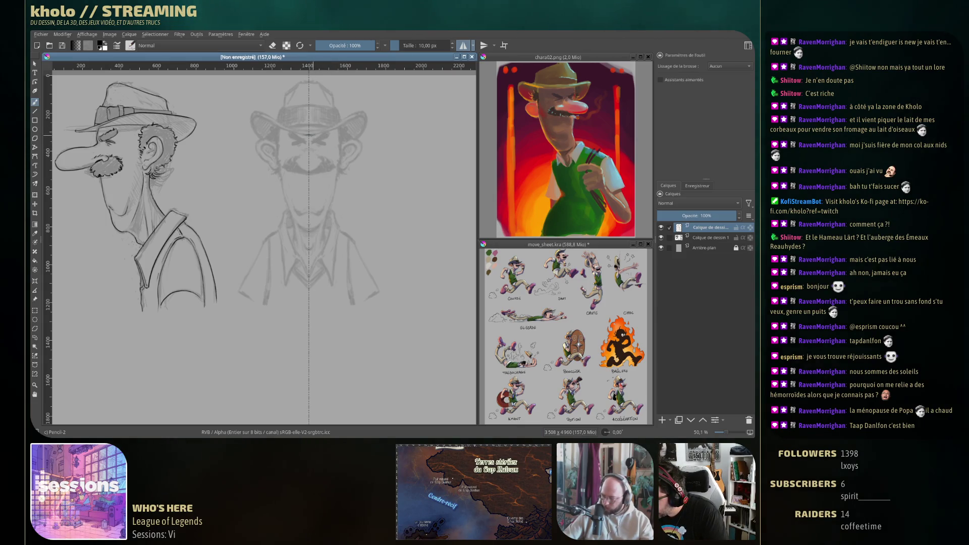
Step: Draw the symmetric front-view hat brim, then darken the front face's eyebrows
drag(278, 126, 308, 134)
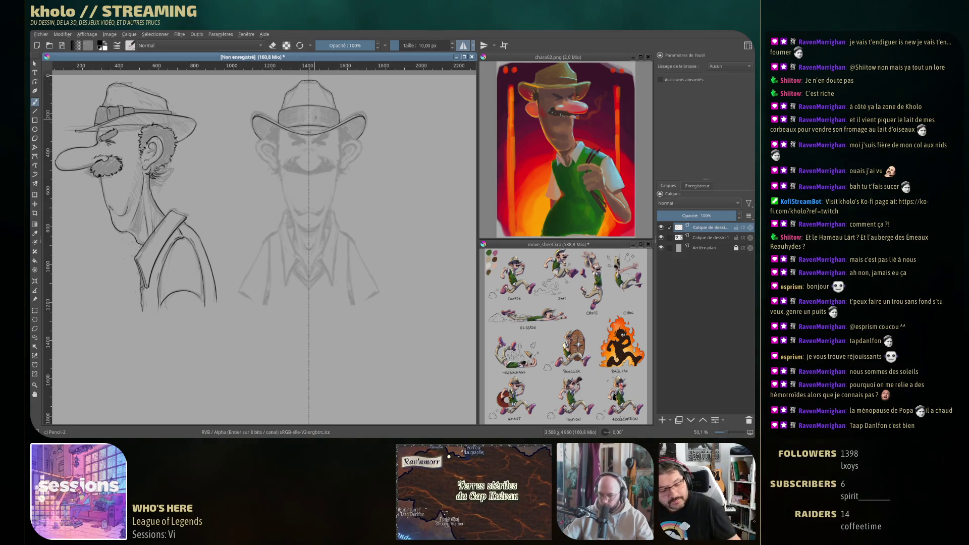
key(e)
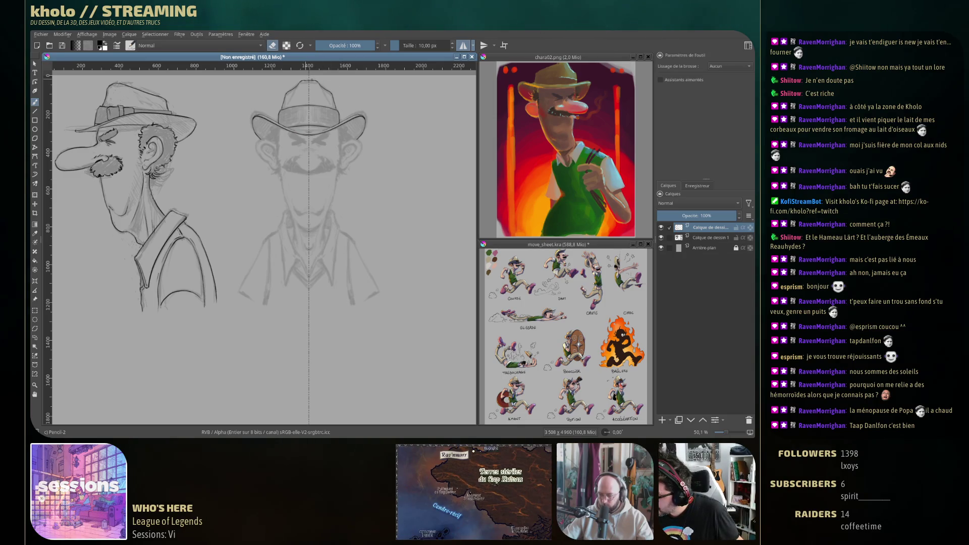
key(e)
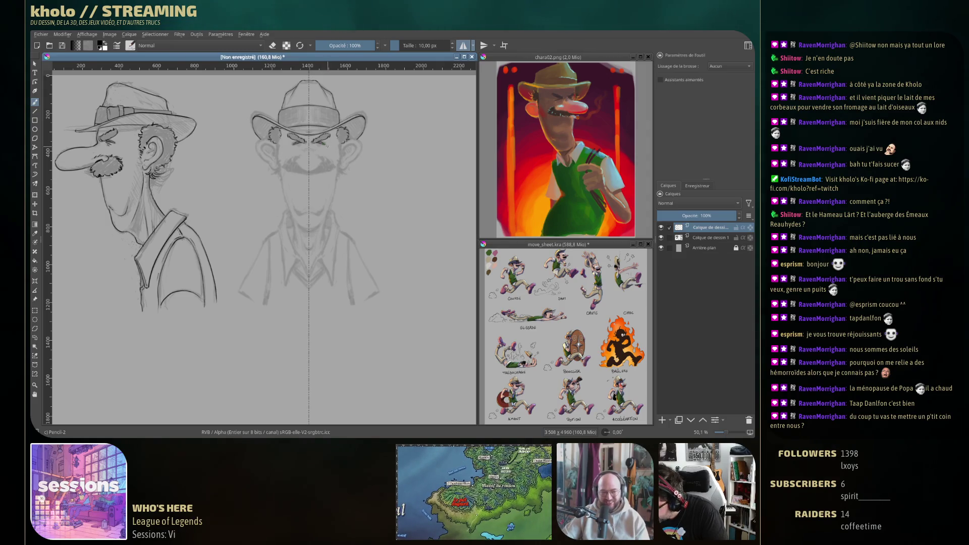
drag(314, 137, 330, 135)
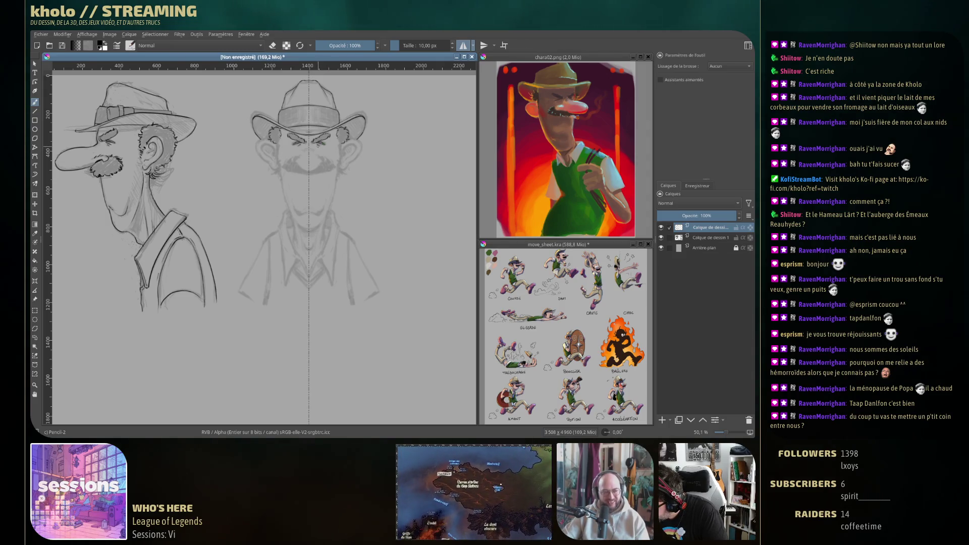
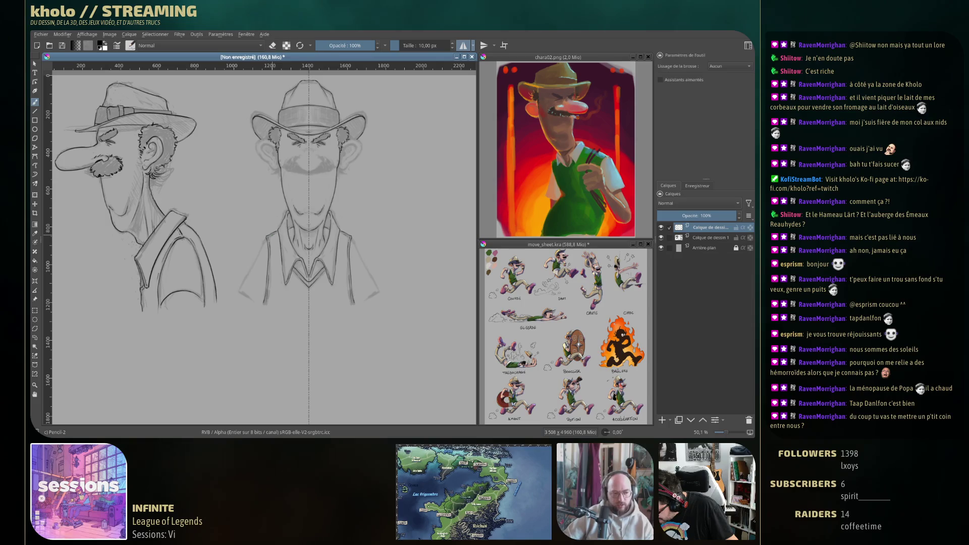
Step: Darken the front view's right shoulder line and begin the cigarette under the mouth
drag(356, 247, 378, 292)
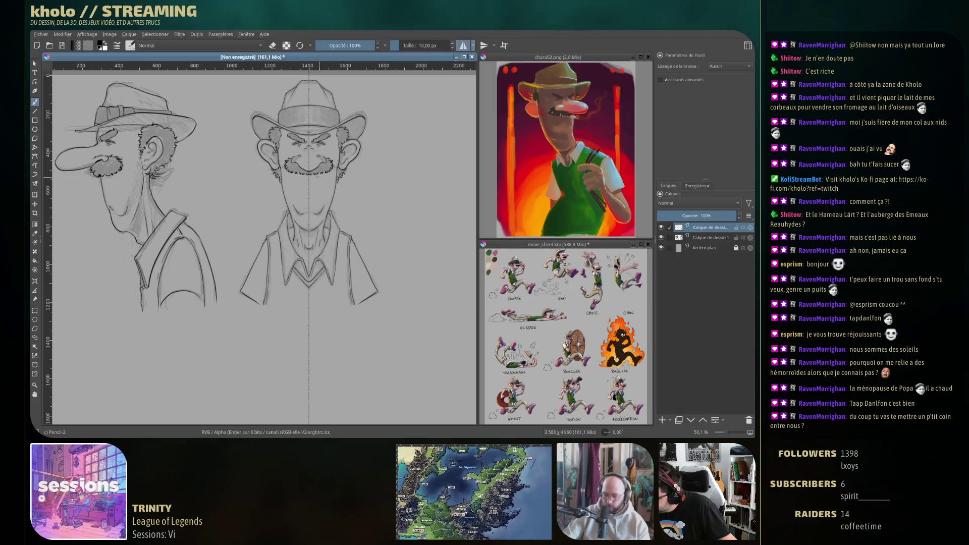
drag(318, 176, 314, 186)
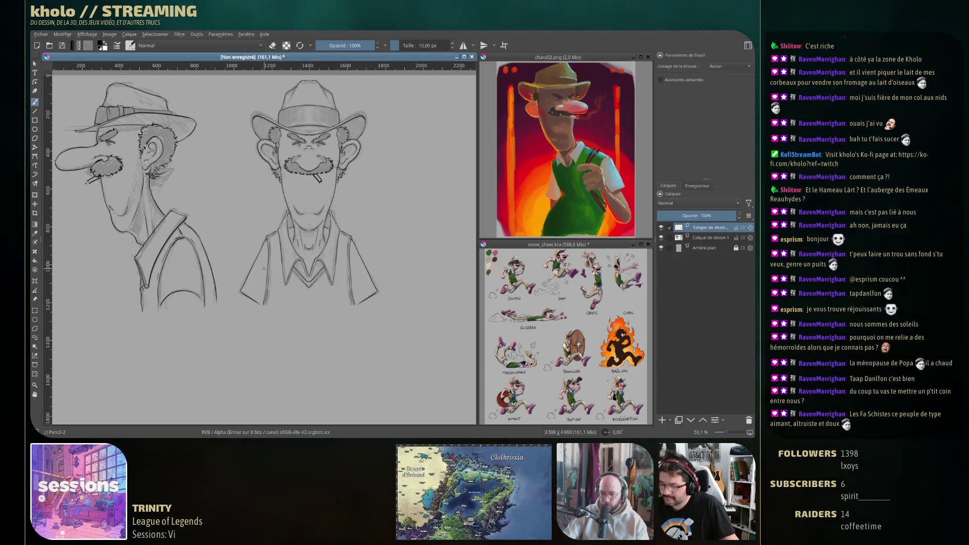
Step: Adjust the zoom on the front view and bring up the Save As dialog
scroll(280, 306, left, 1)
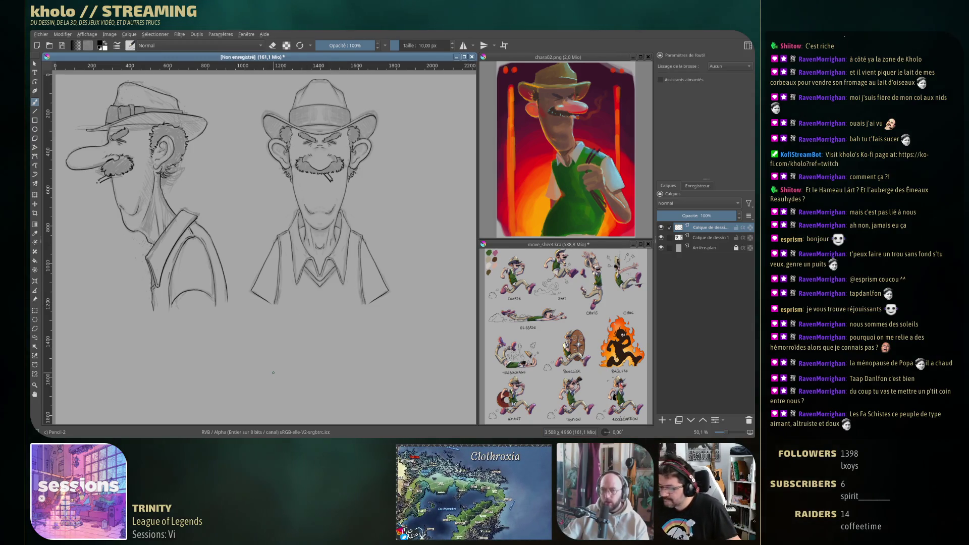
key(ctrl+s)
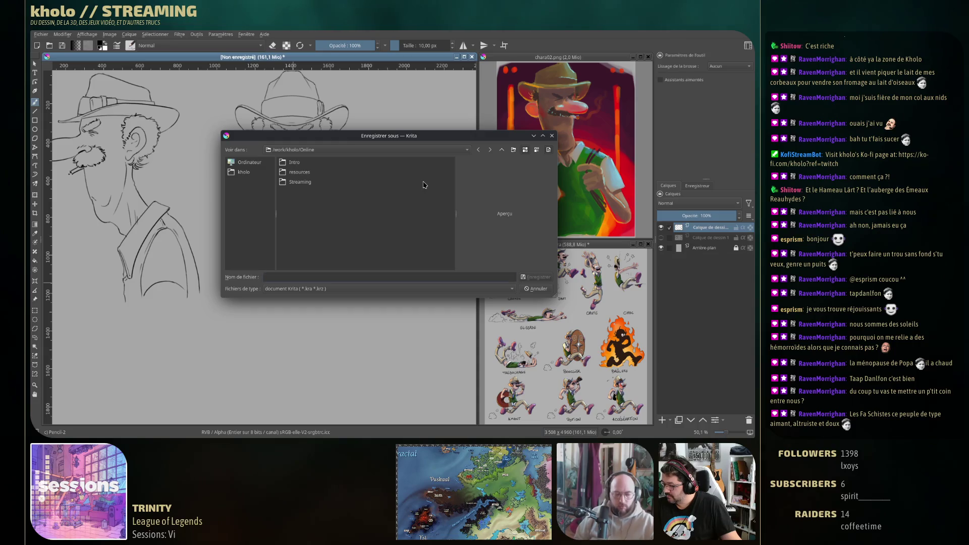
Step: Save the sheet as Rotation.kra in 02.Préprod/Chara-design and return to the Krita window
click(501, 150)
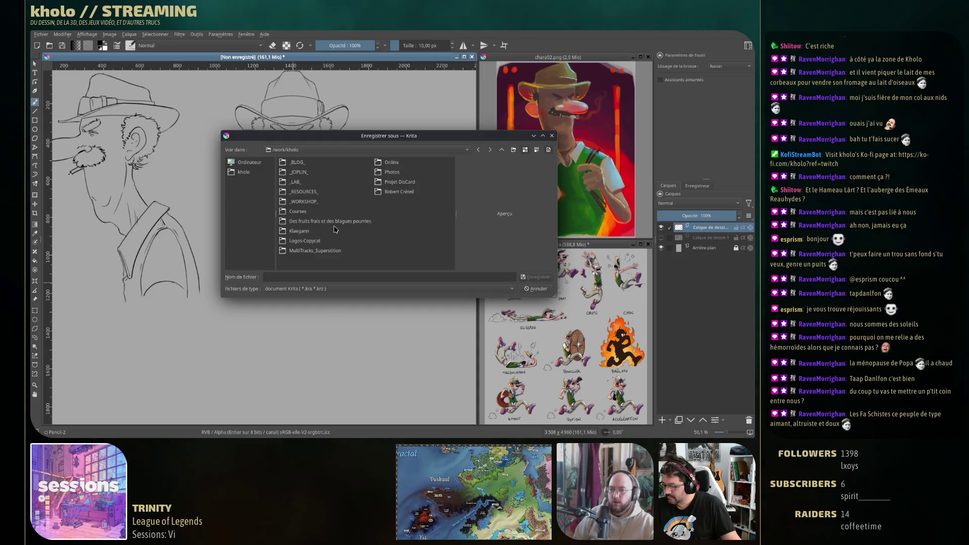
double_click(393, 192)
double_click(303, 173)
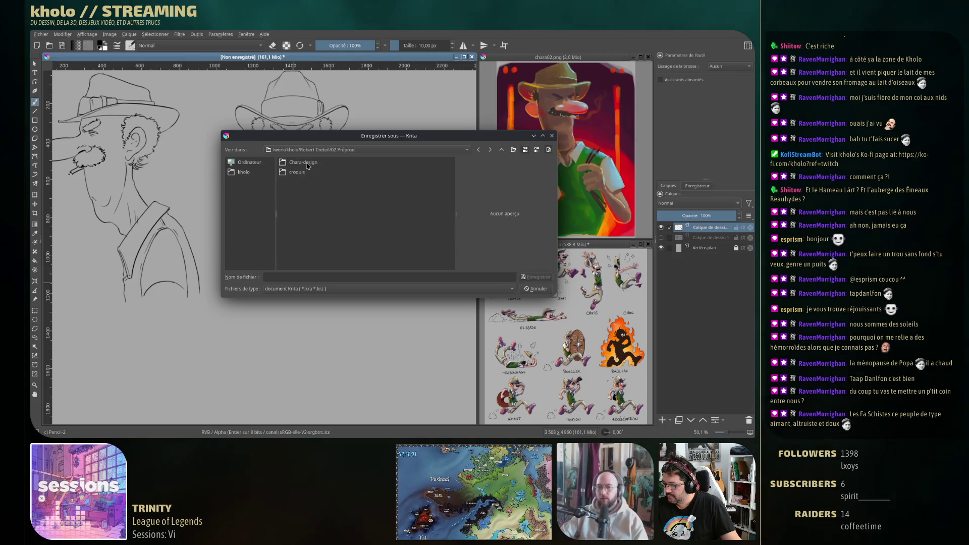
double_click(306, 163)
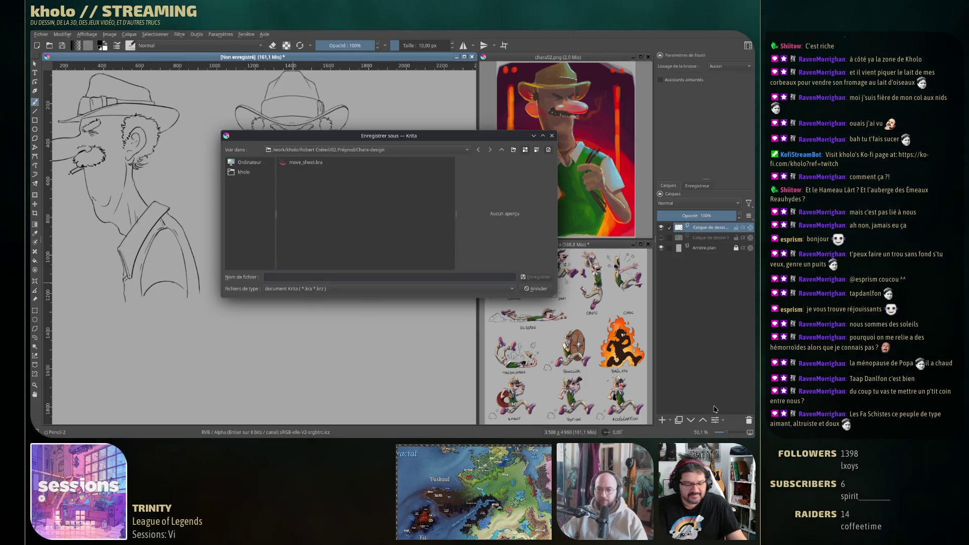
text(Rotaiop)
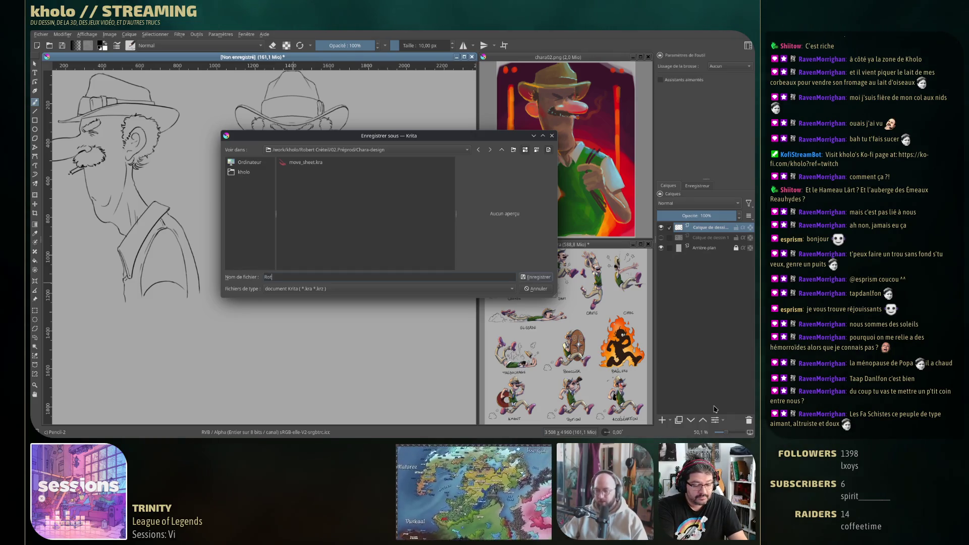
key(BackSpace)
key(BackSpace)
key(BackSpace)
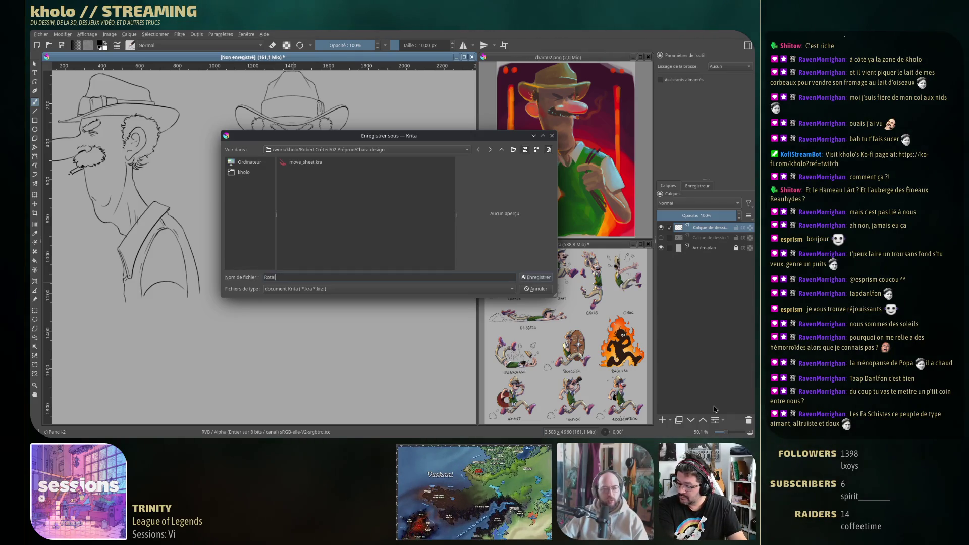
text(tion)
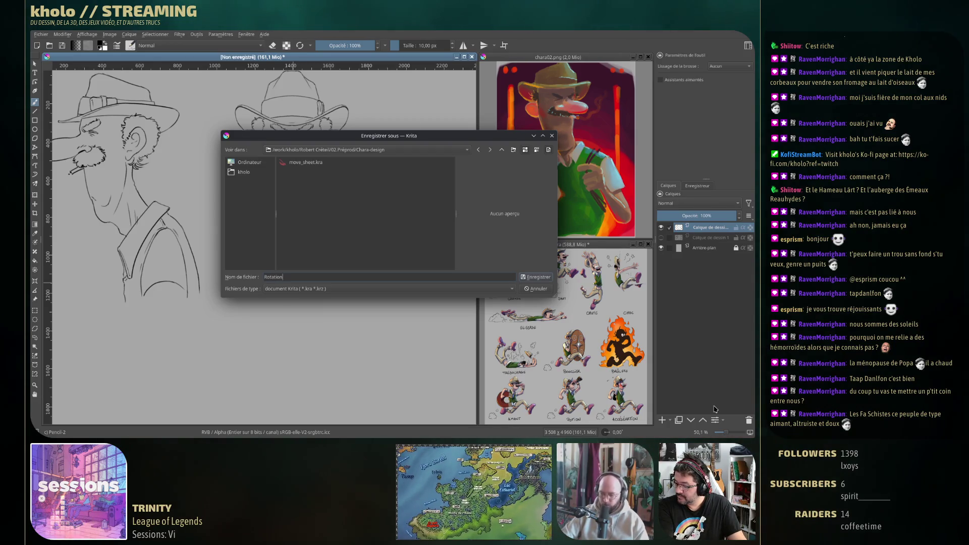
key(Return)
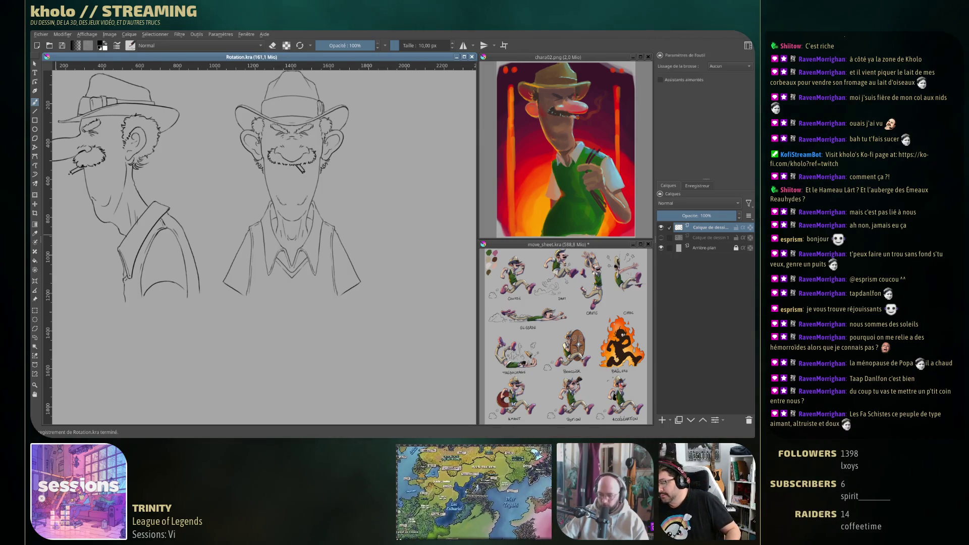
key(super+w)
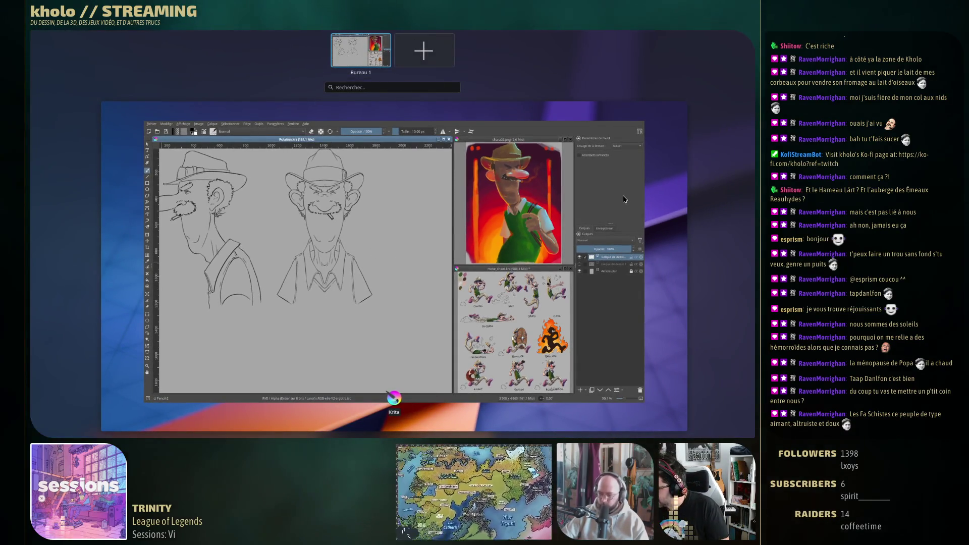
click(572, 237)
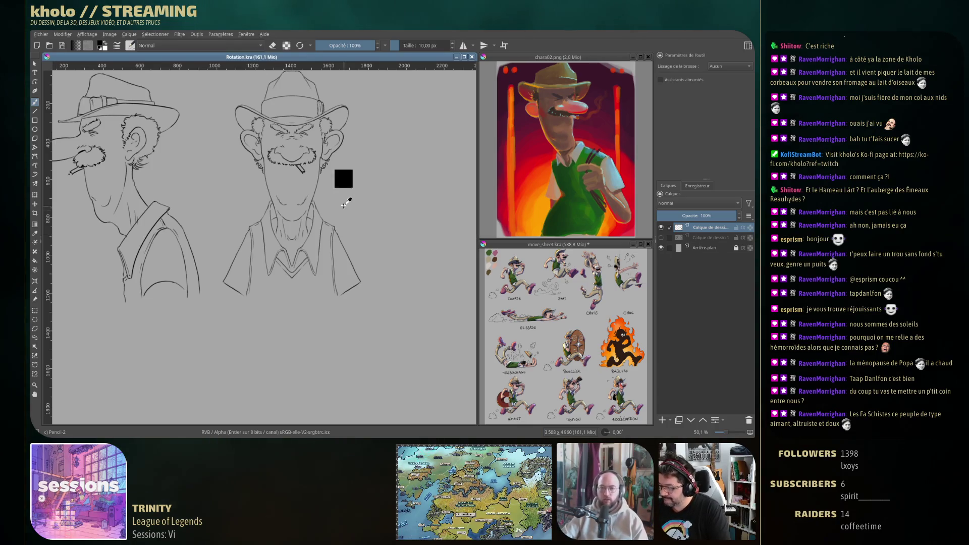
Step: Clean up the front view's face and hair lines, alternating eraser and pencil to redraw them
scroll(341, 177, down, 2)
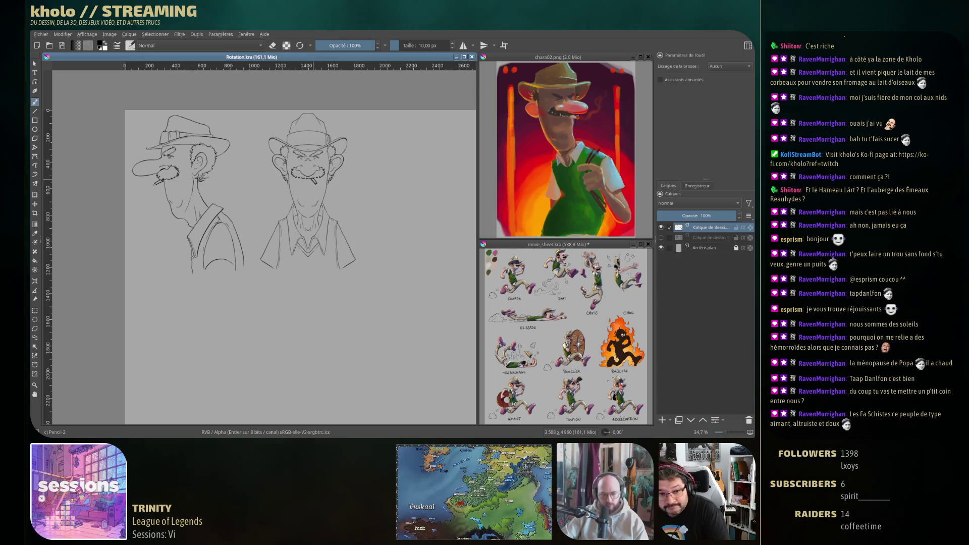
scroll(313, 178, up, 2)
click(320, 207)
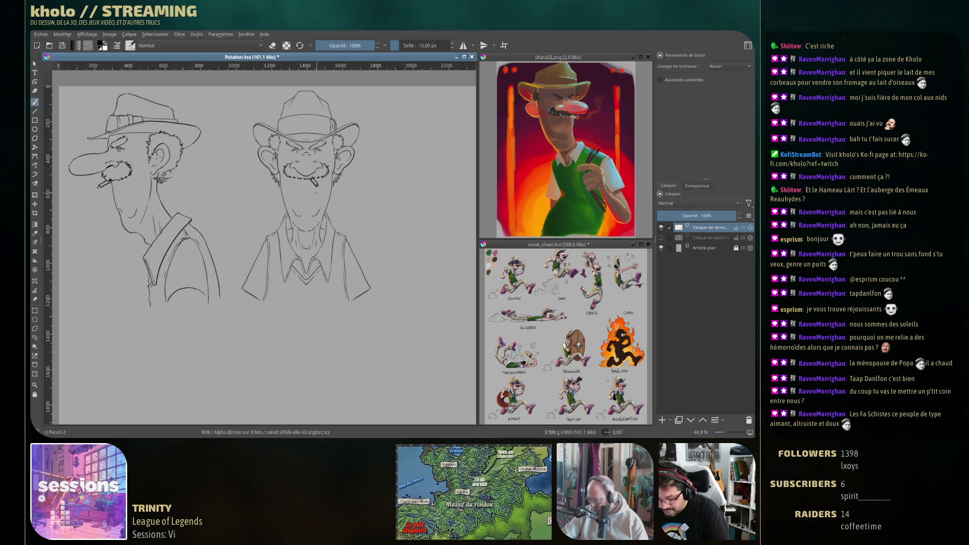
key(e)
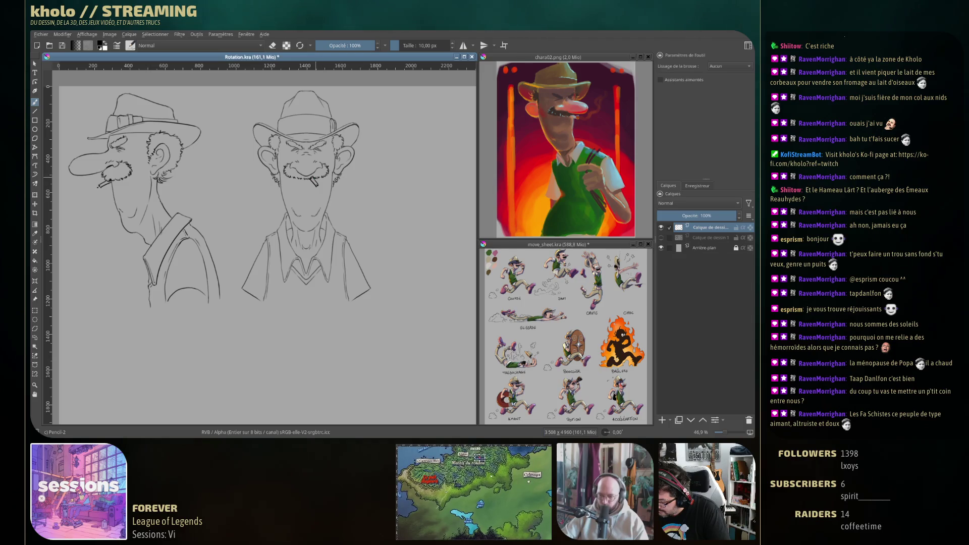
key(e)
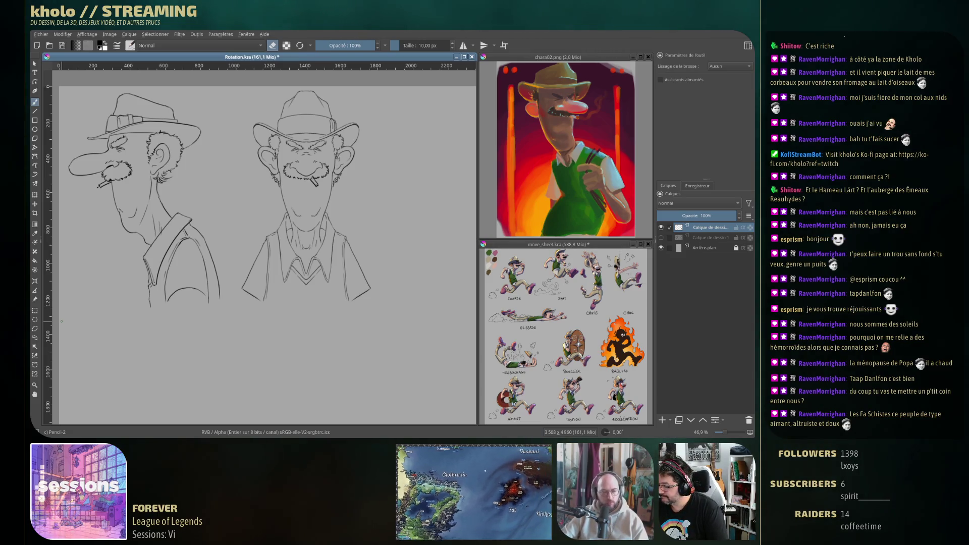
key(e)
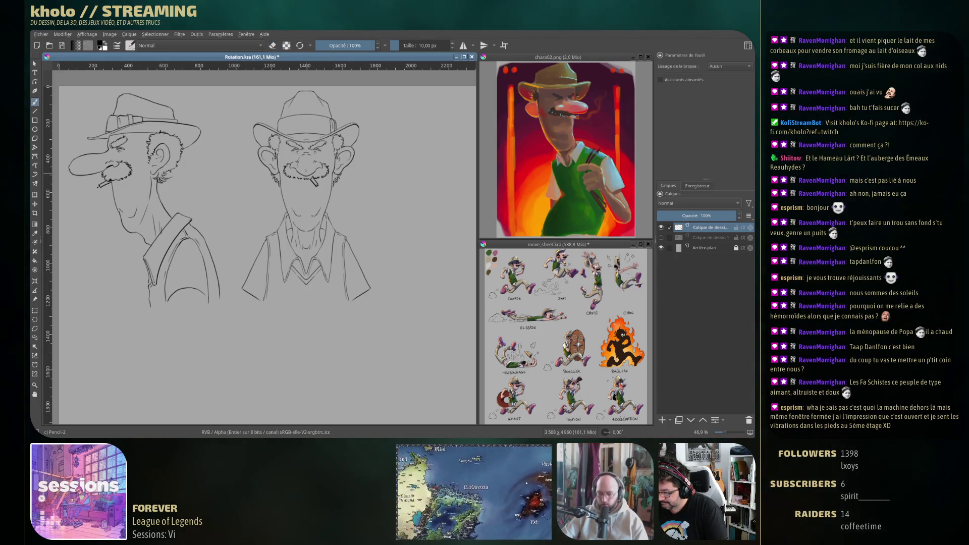
key(e)
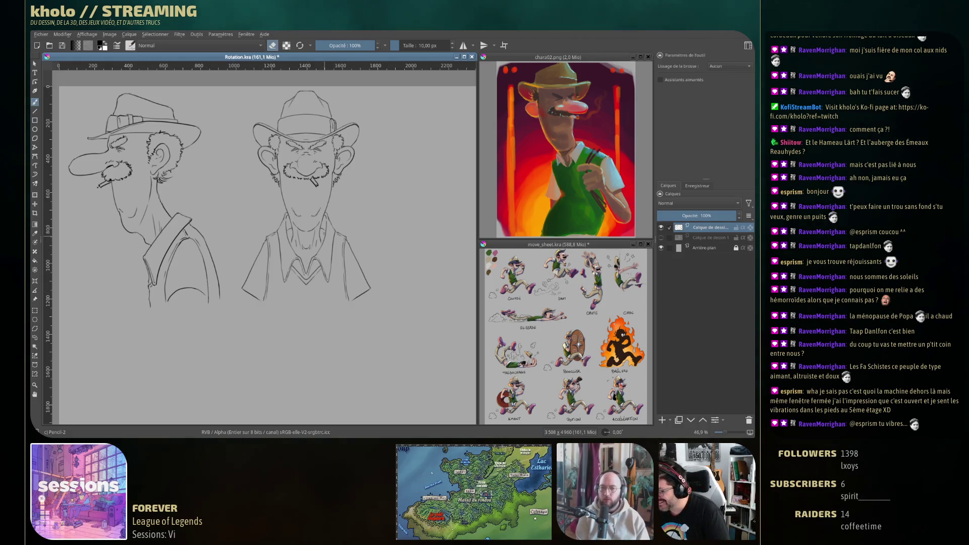
key(e)
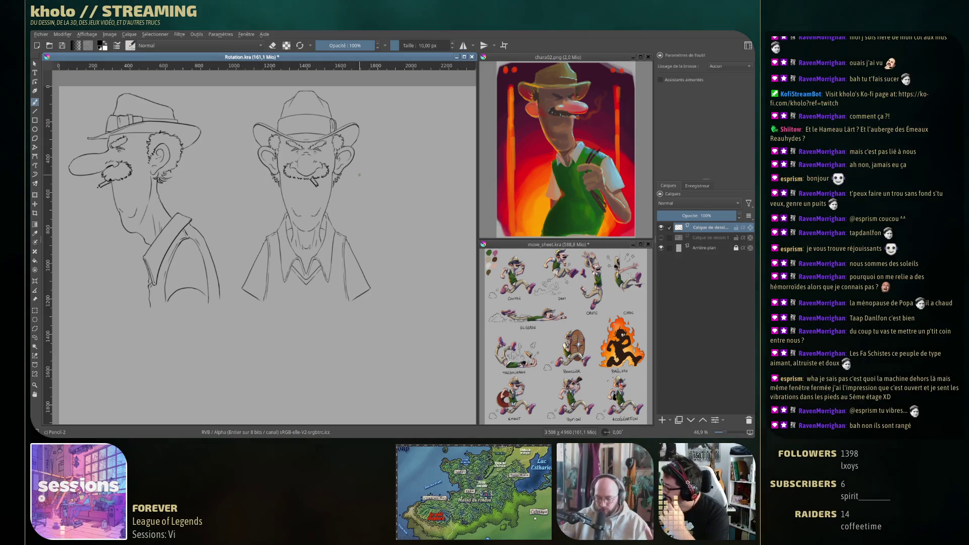
Step: Add two new drawing layers and screen-capture the colour swatches from move_sheet.kra
click(704, 248)
click(663, 420)
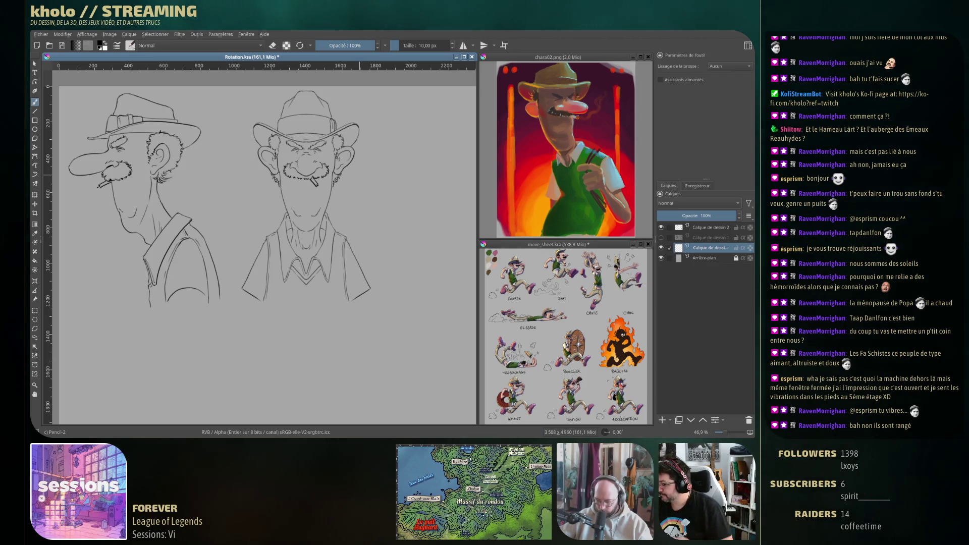
click(599, 244)
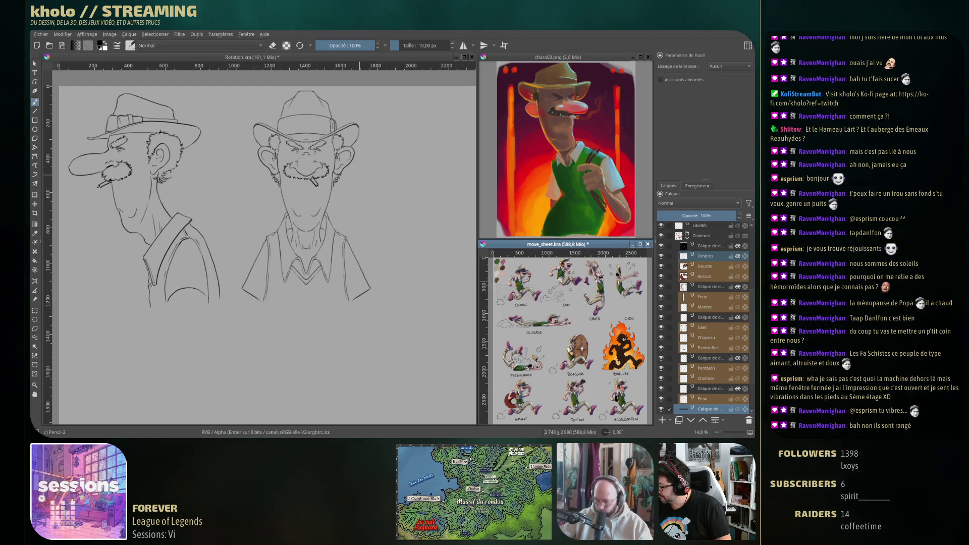
ctrl+scroll(520, 288, up, 5)
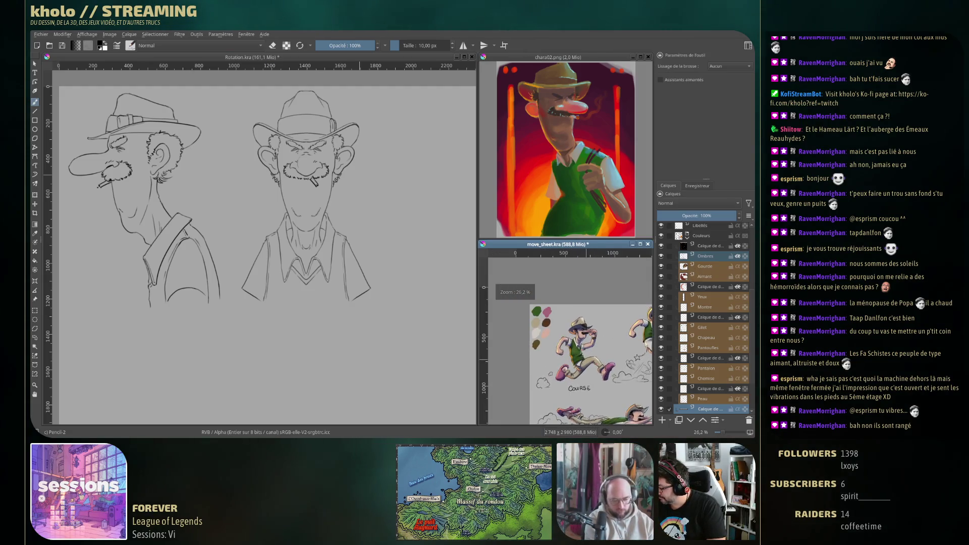
drag(538, 340, 596, 348)
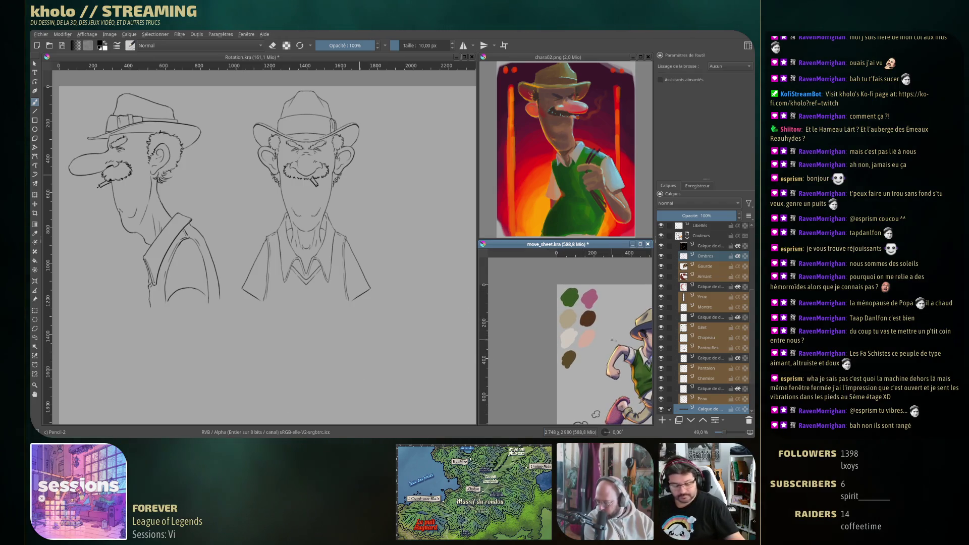
key(super+shift+Print)
drag(556, 284, 601, 374)
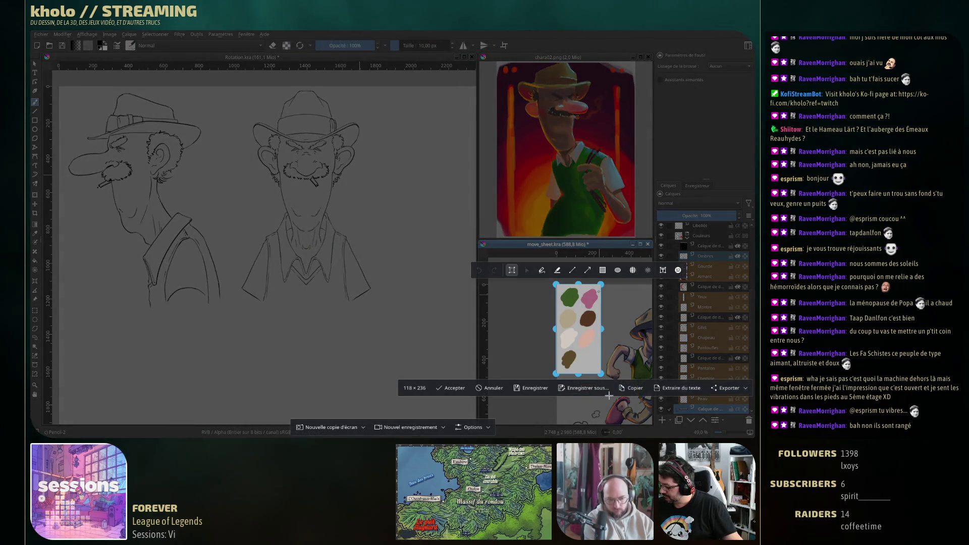
key(Return)
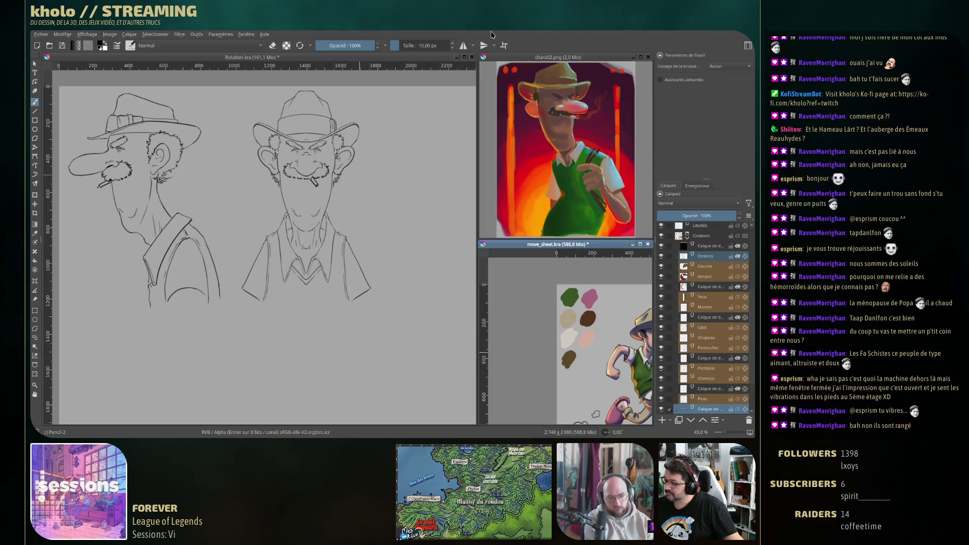
Step: Paste the captured swatches into Rotation.kra, keeping colours 'Comme sur le moniteur'
click(361, 223)
drag(337, 244, 342, 239)
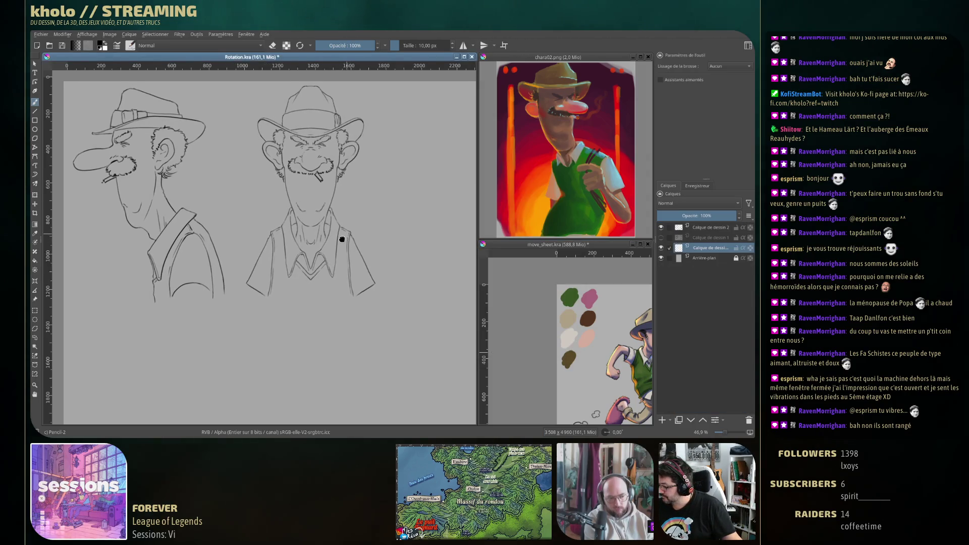
key(ctrl+v)
click(383, 227)
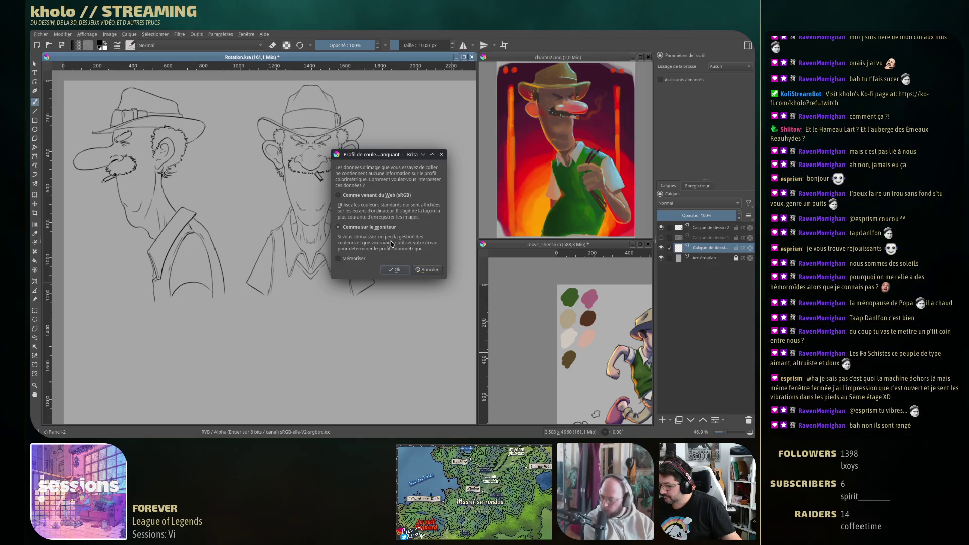
click(398, 272)
click(567, 318)
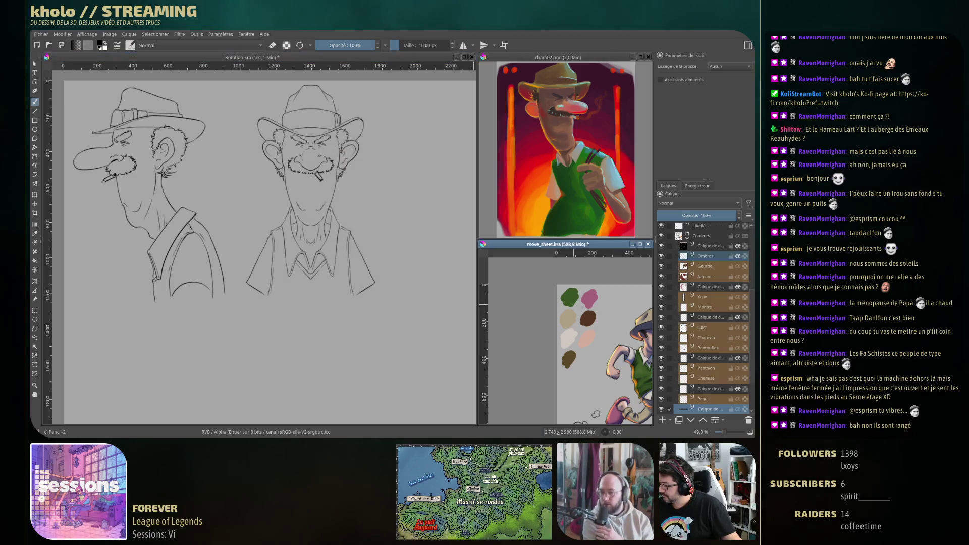
key(2)
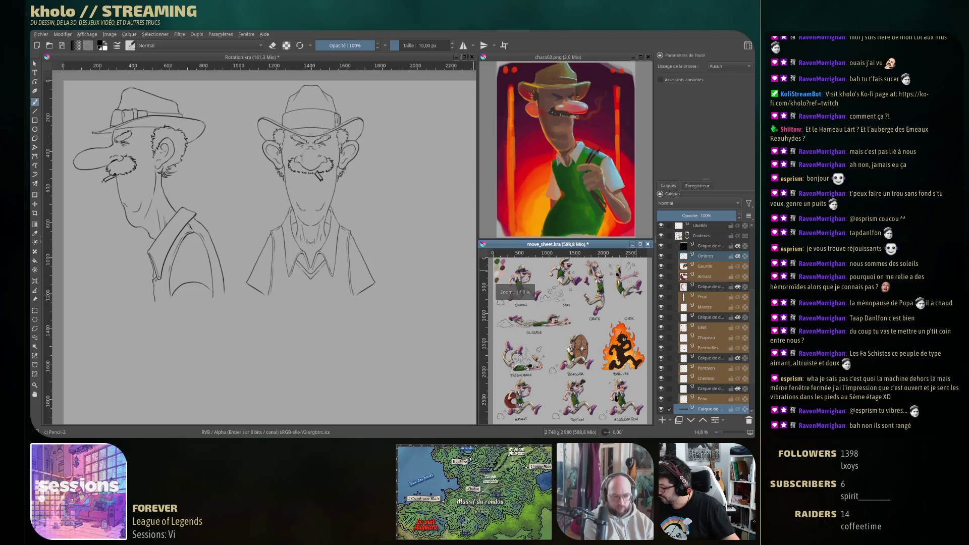
click(309, 222)
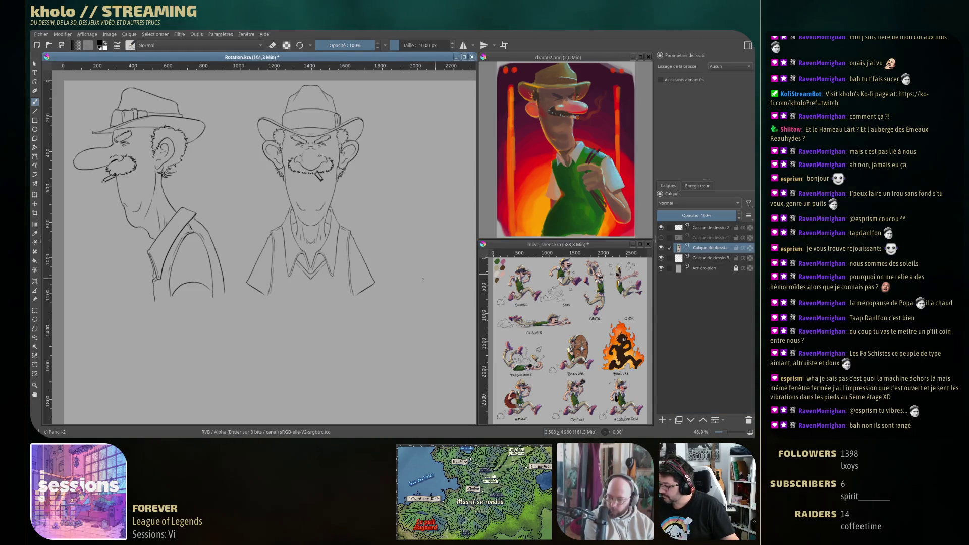
Step: Frame both cowboy sketches in the view and save Rotation.kra
scroll(430, 279, down, 5)
scroll(390, 372, up, 2)
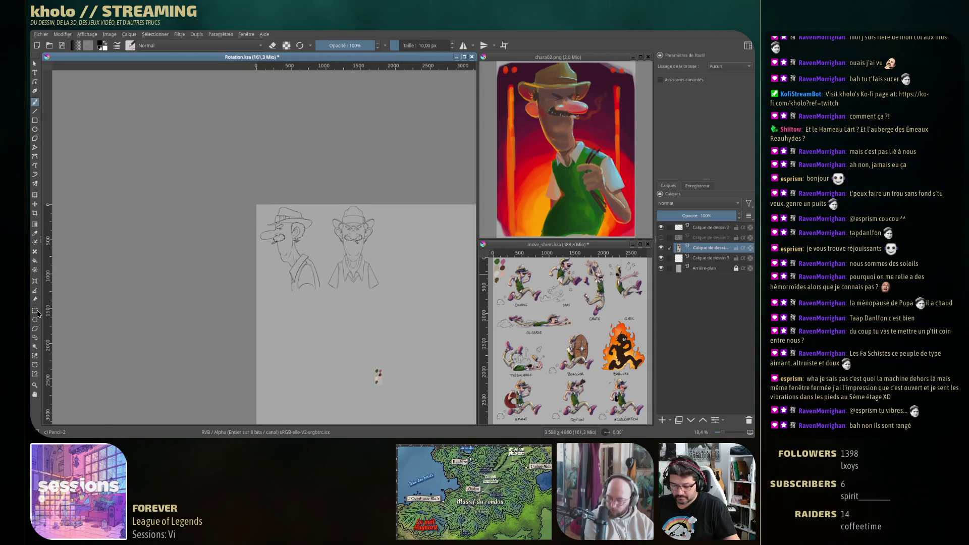
key(t)
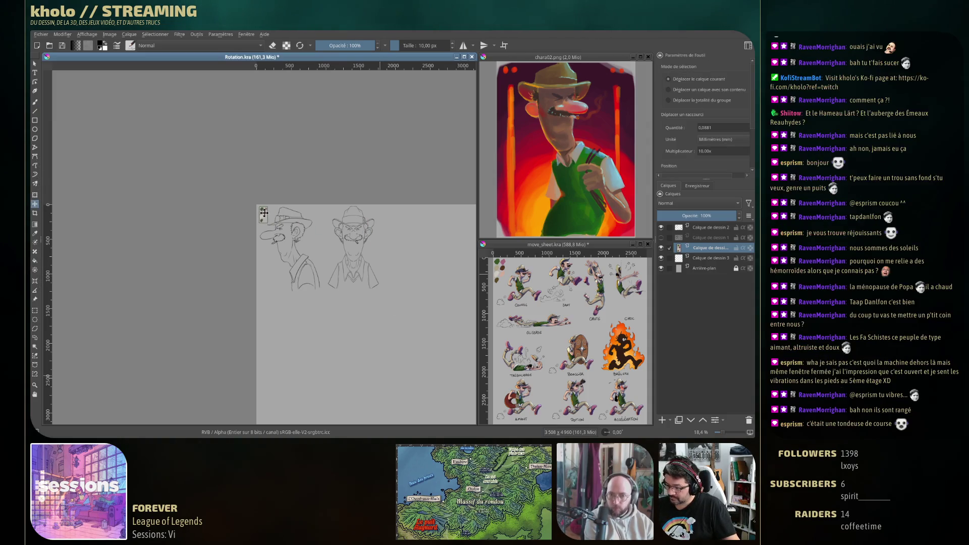
scroll(311, 230, up, 5)
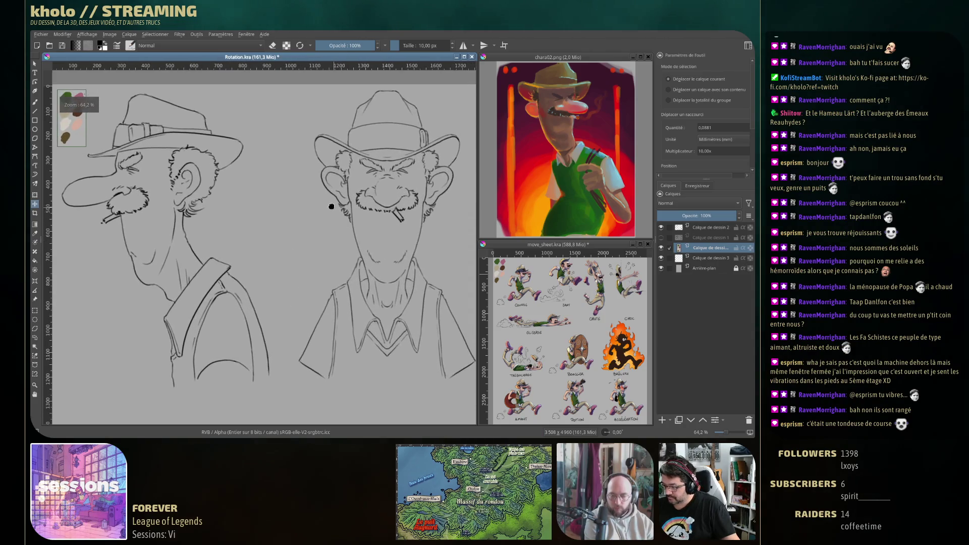
mouse_move(429, 231)
mouse_down()
mouse_move(390, 253)
mouse_move(285, 385)
mouse_up()
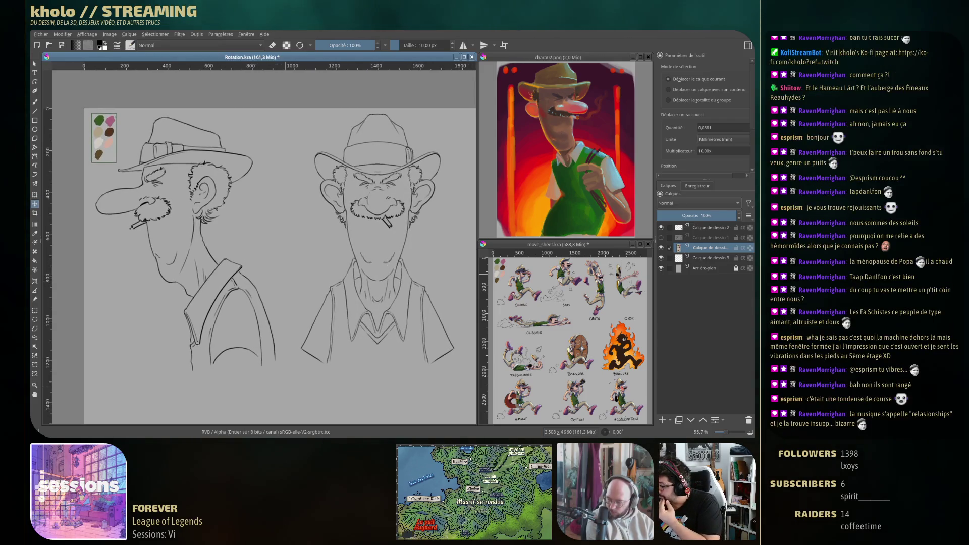
key(ctrl+s)
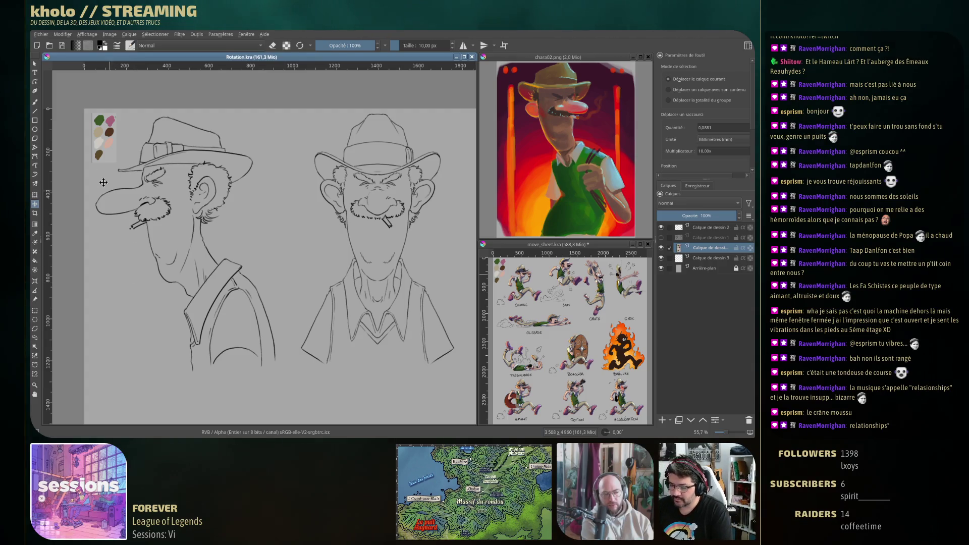
Step: Reorder the drawing layers and delete the spare Calque de dessin layer
key(b)
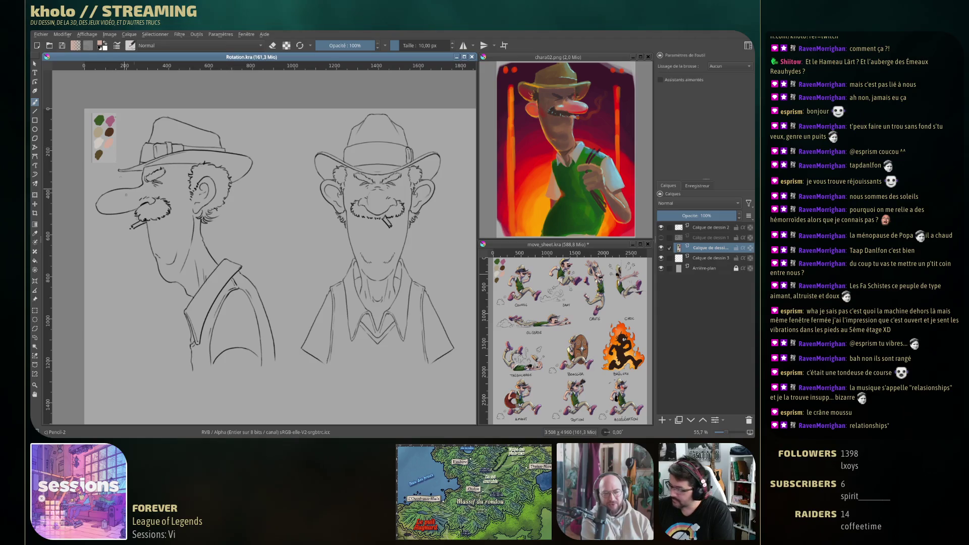
drag(711, 248, 713, 261)
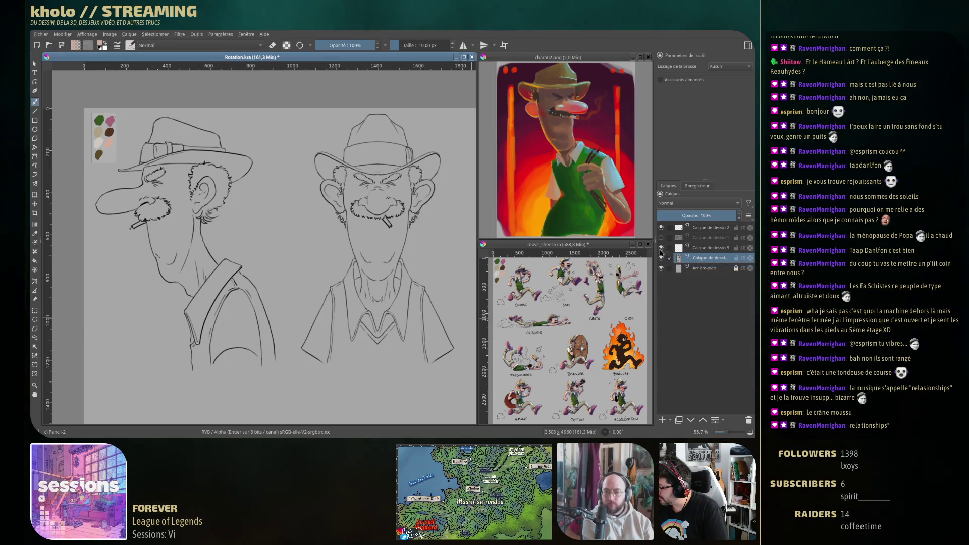
click(706, 250)
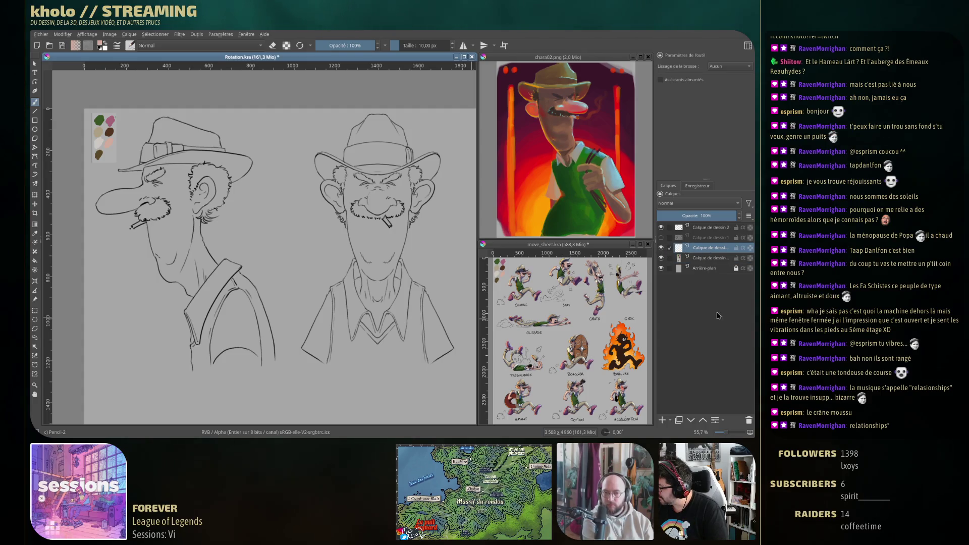
click(749, 420)
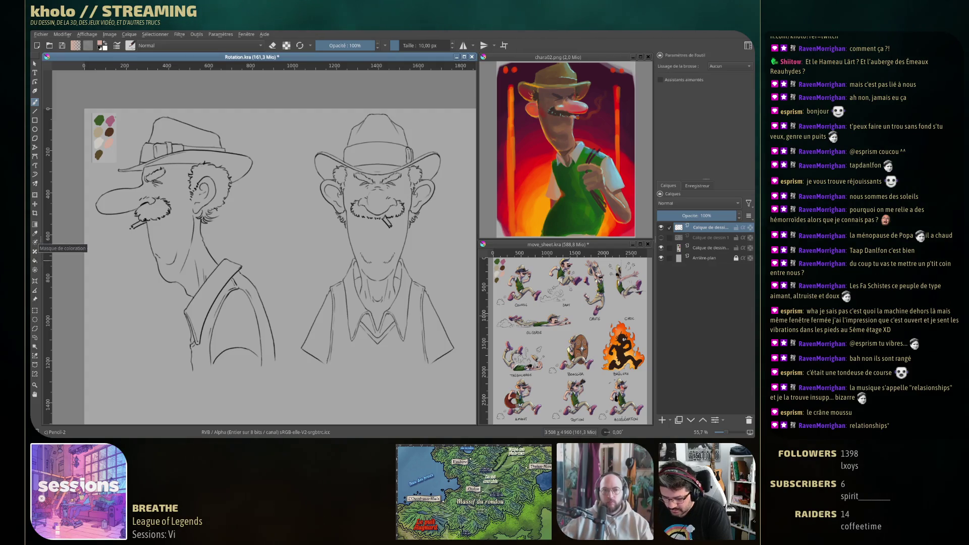
Step: Create a colorize mask on the cowboy line-art layer using the Colorize Mask tool
click(35, 242)
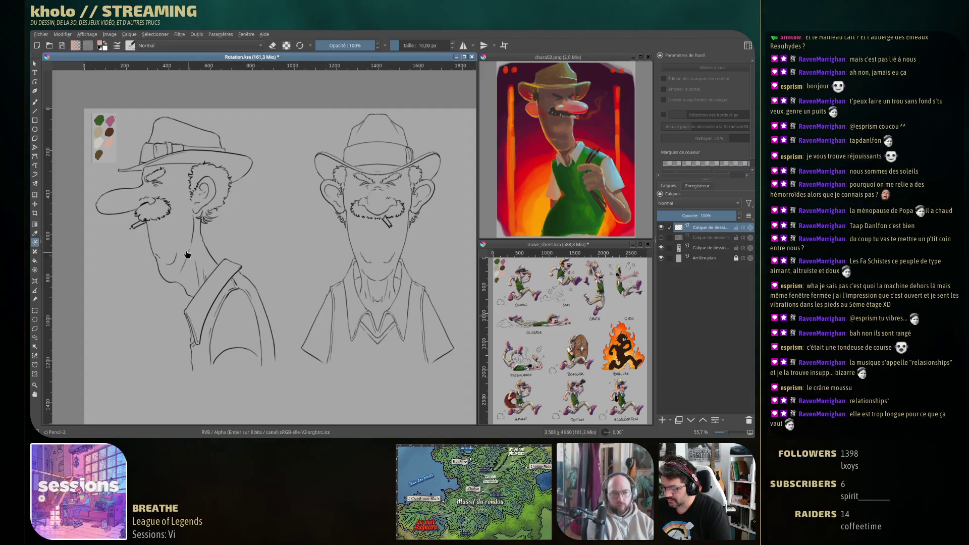
click(206, 274)
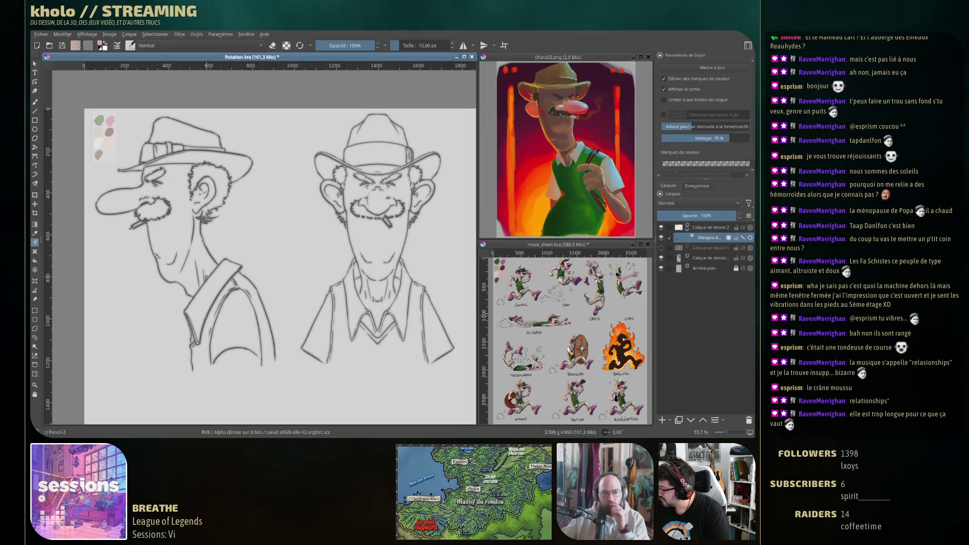
right_click(184, 231)
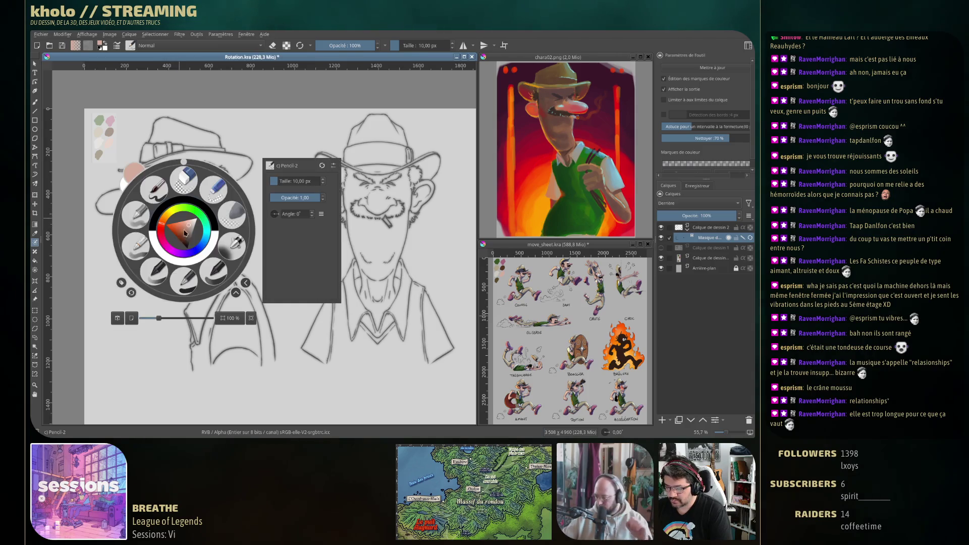
Step: Mark both cowboys' faces, neck and cheeks pink as skin with the Basic-1 brush
click(184, 289)
mouse_move(111, 205)
mouse_down()
mouse_move(134, 198)
mouse_move(200, 269)
mouse_up()
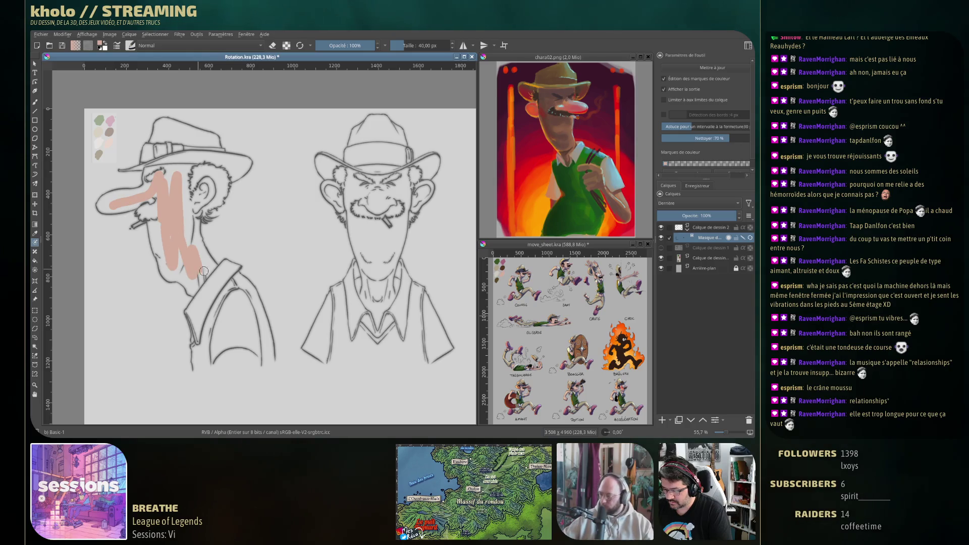
mouse_move(357, 183)
mouse_down()
mouse_move(389, 192)
mouse_move(388, 260)
mouse_move(374, 279)
mouse_move(380, 303)
mouse_up()
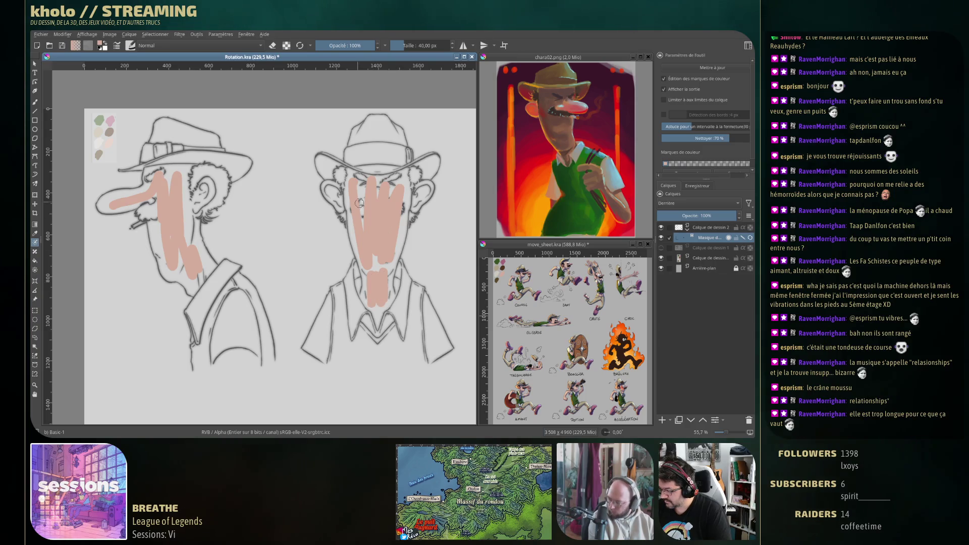
drag(329, 187, 352, 207)
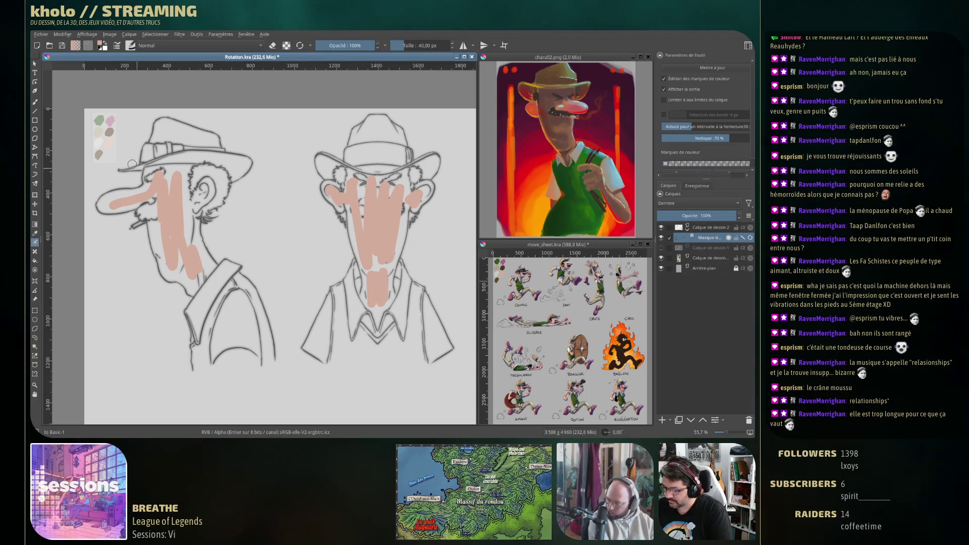
ctrl+click(110, 131)
ctrl+click(110, 131)
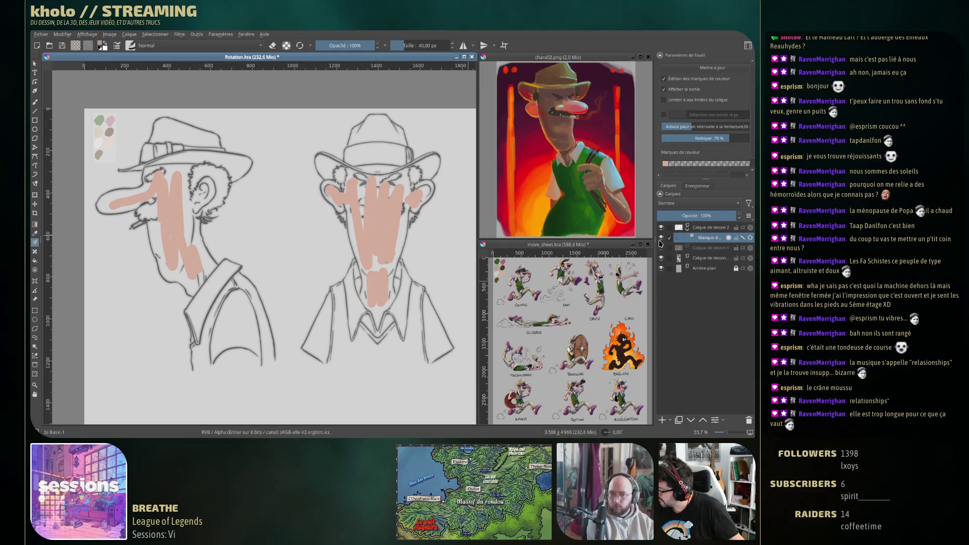
click(661, 237)
ctrl+click(131, 157)
click(661, 237)
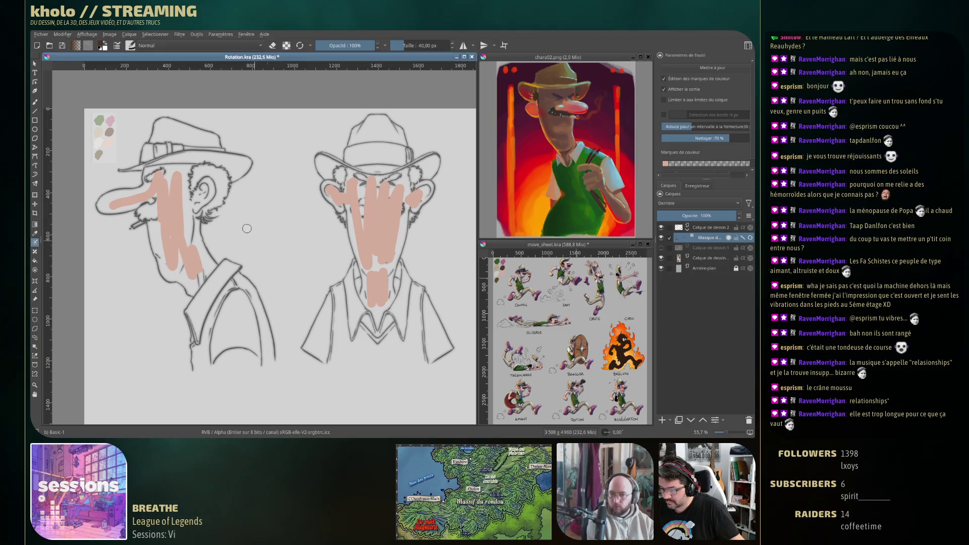
Step: Mark the hat bands brown on both the side and front views
drag(150, 151, 174, 150)
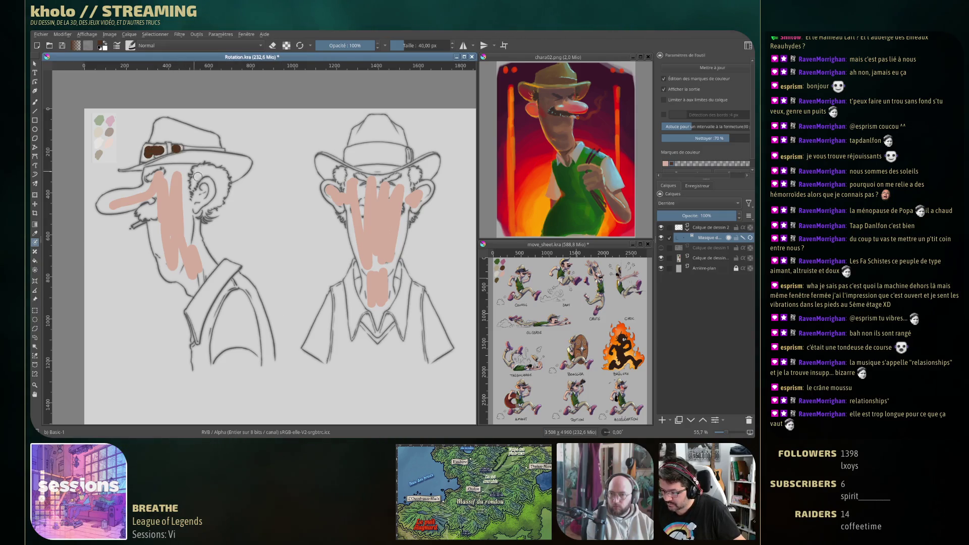
drag(355, 157, 408, 157)
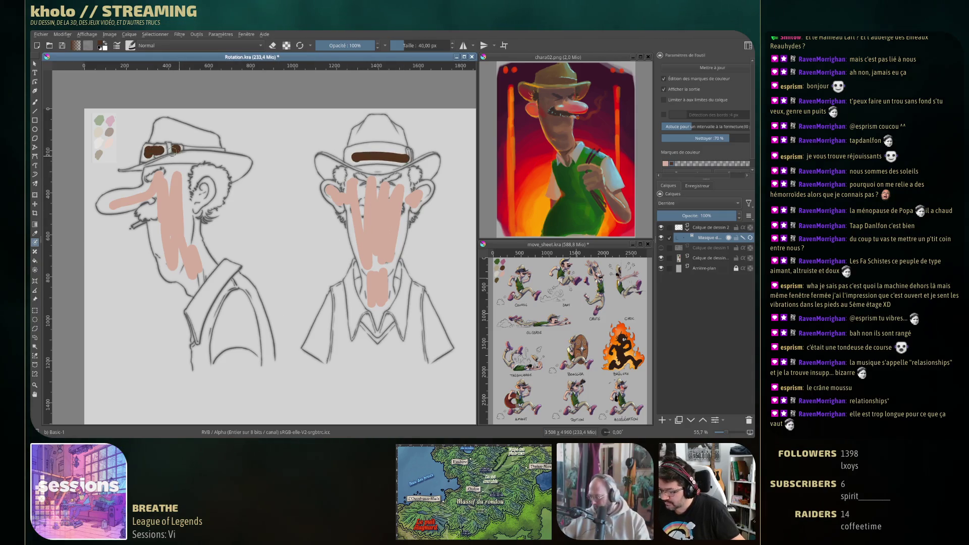
click(677, 258)
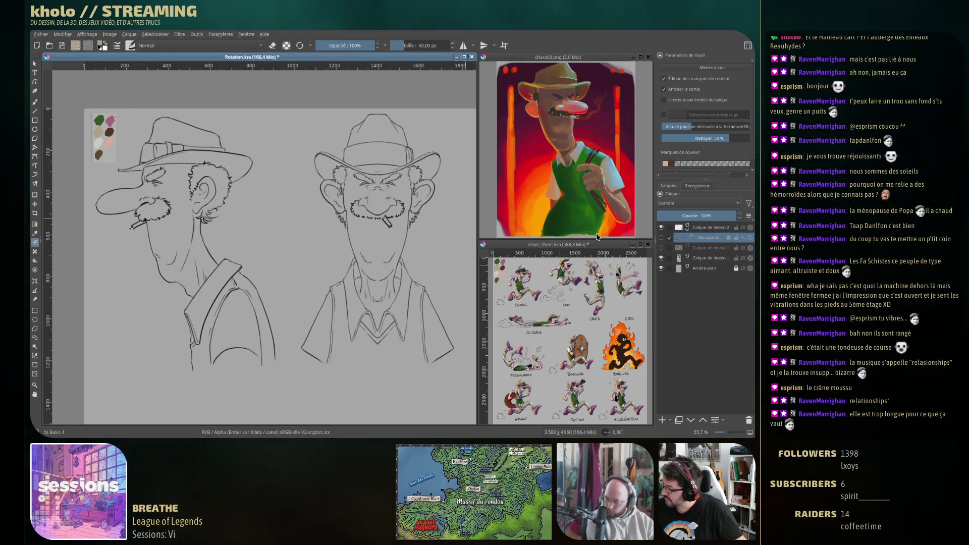
key(Page_Up)
Step: Mark both hats' crowns and brim ends beige and raise the drawing layer in the stack
mouse_move(163, 133)
mouse_down()
mouse_move(204, 139)
mouse_move(205, 157)
mouse_move(244, 166)
mouse_up()
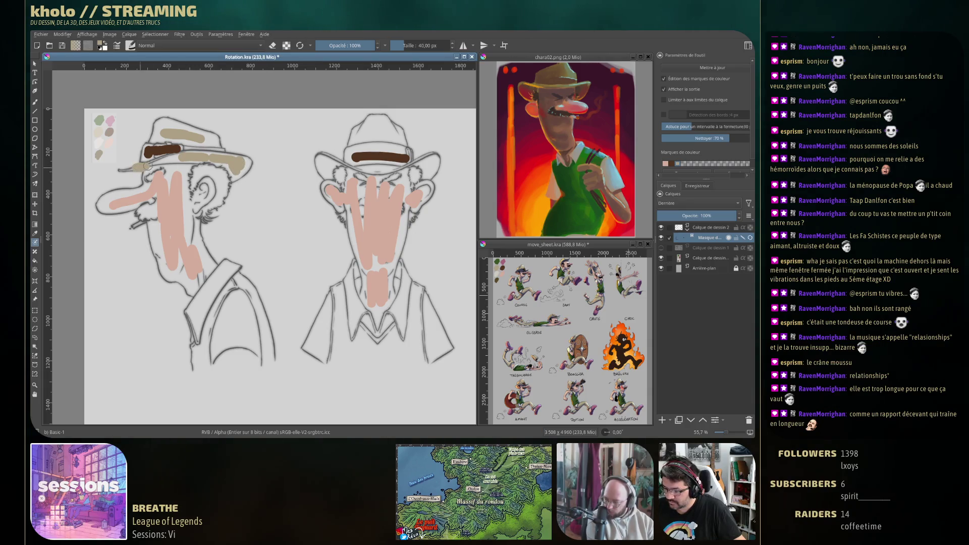
drag(358, 133, 380, 134)
drag(324, 163, 326, 168)
drag(428, 162, 428, 171)
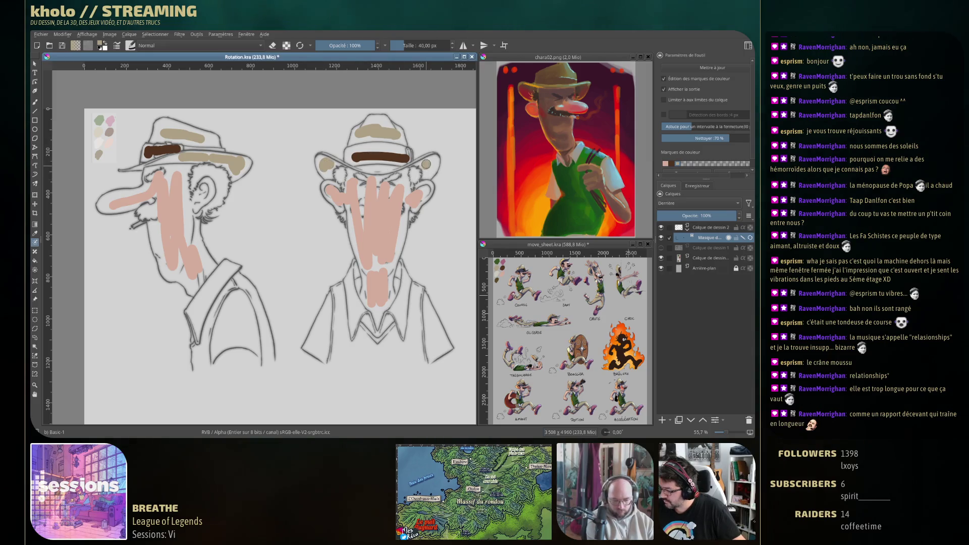
click(662, 238)
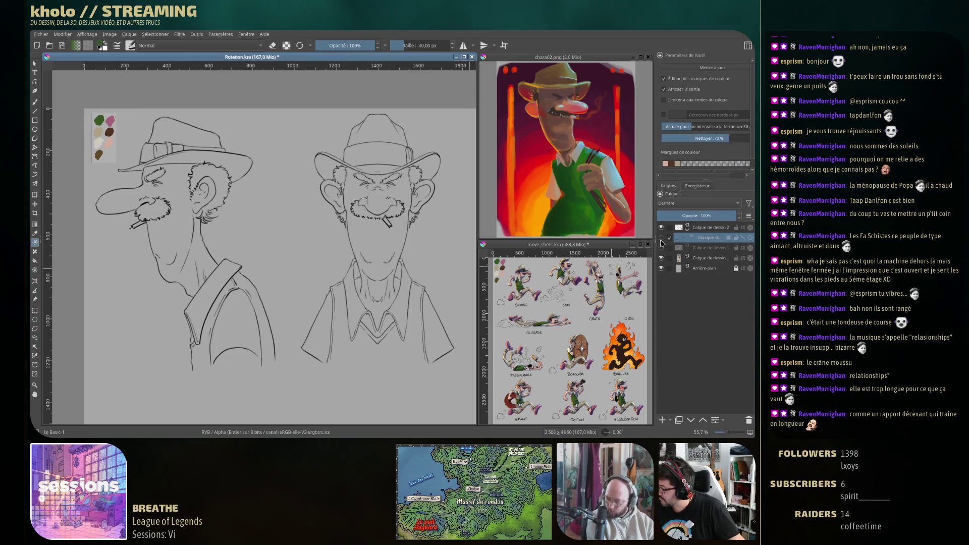
click(662, 238)
drag(709, 258, 712, 226)
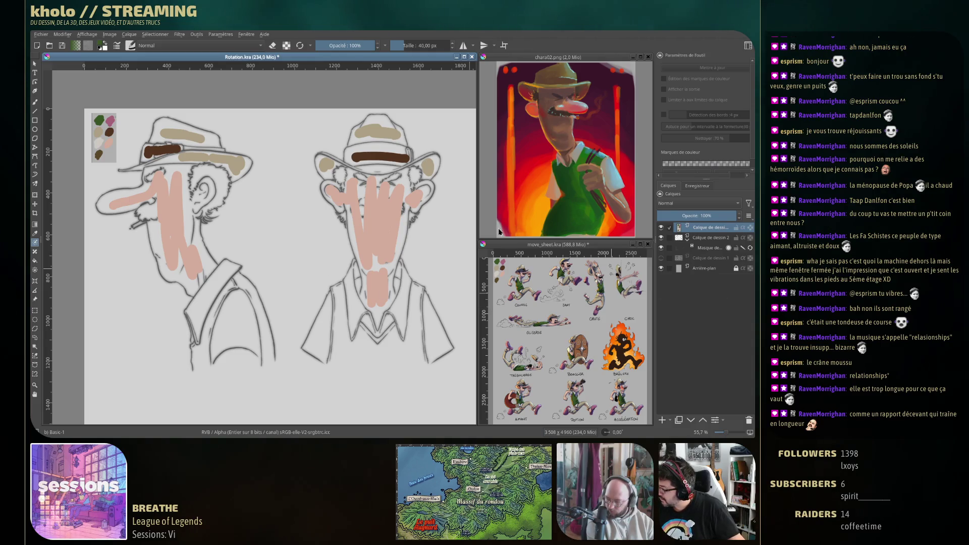
click(710, 249)
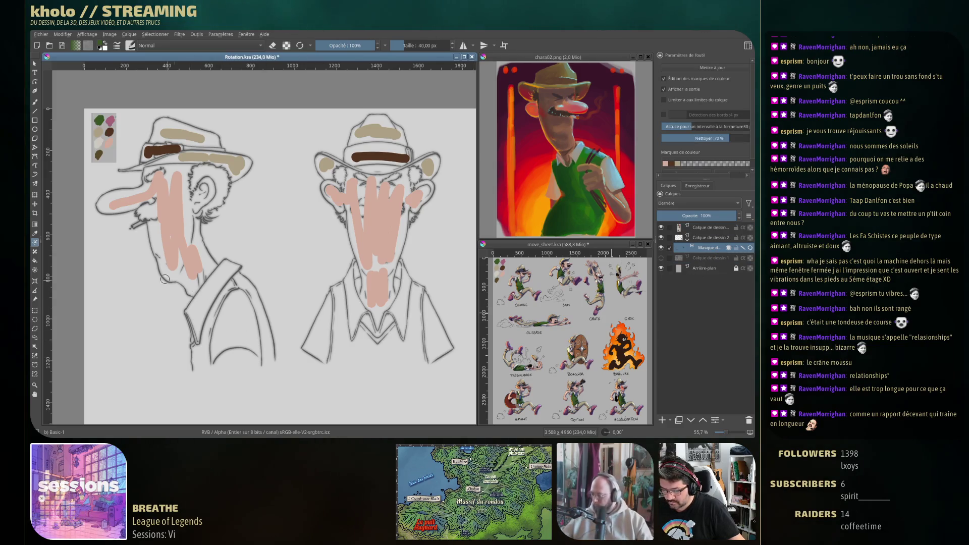
click(201, 352)
Step: Mark the vest edges green on both the side and front figures
drag(240, 281, 200, 358)
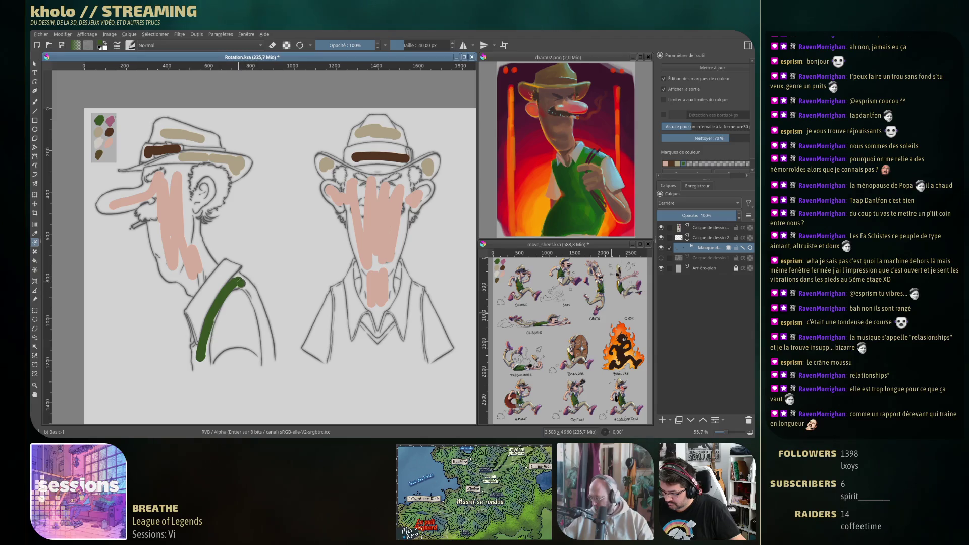
drag(240, 280, 273, 353)
drag(339, 296, 341, 357)
mouse_move(365, 352)
mouse_down()
mouse_move(419, 347)
mouse_move(418, 293)
mouse_up()
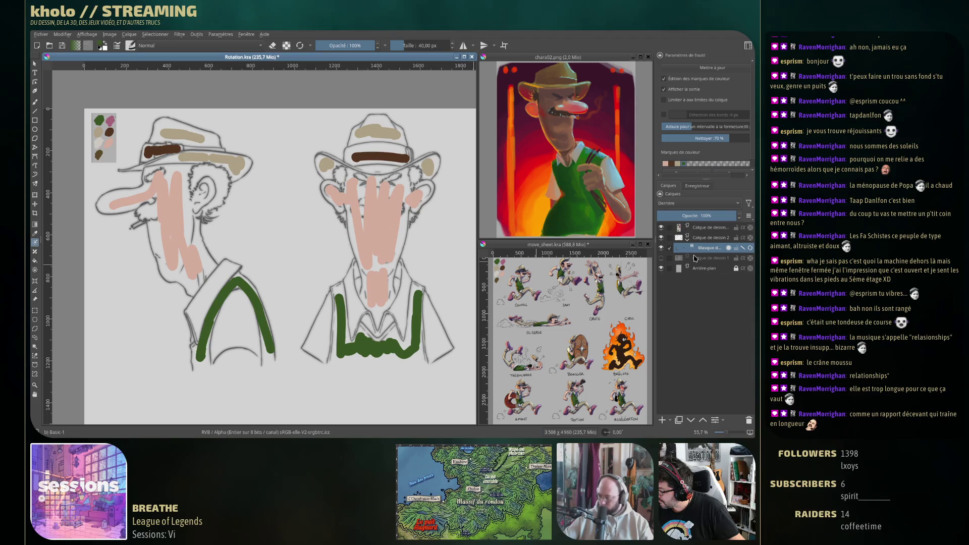
Step: Mark the collars and shirt areas cream on both cowboys
ctrl+click(98, 143)
drag(226, 271, 199, 309)
mouse_move(222, 272)
mouse_down()
mouse_move(231, 326)
mouse_move(233, 309)
mouse_move(243, 335)
mouse_up()
drag(350, 282, 363, 316)
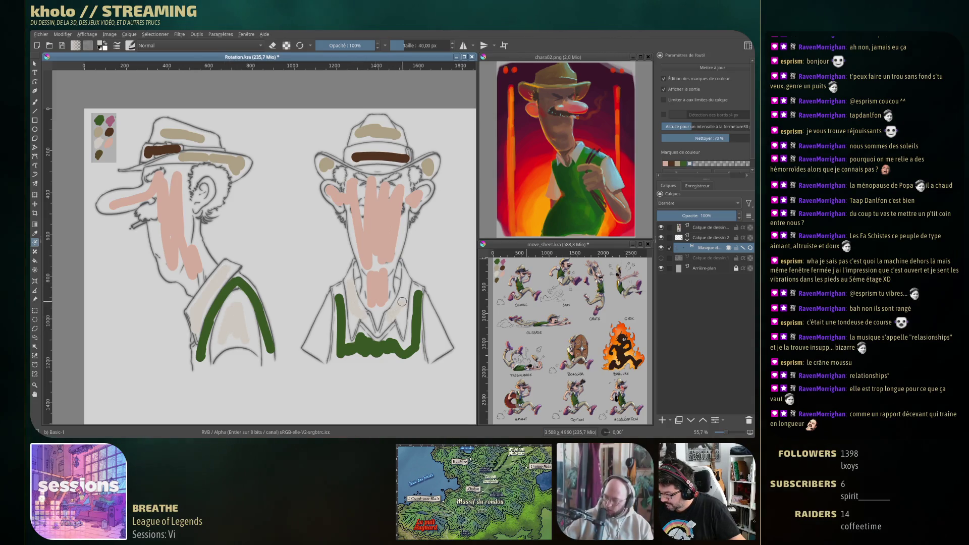
drag(323, 319, 325, 344)
drag(431, 318, 433, 347)
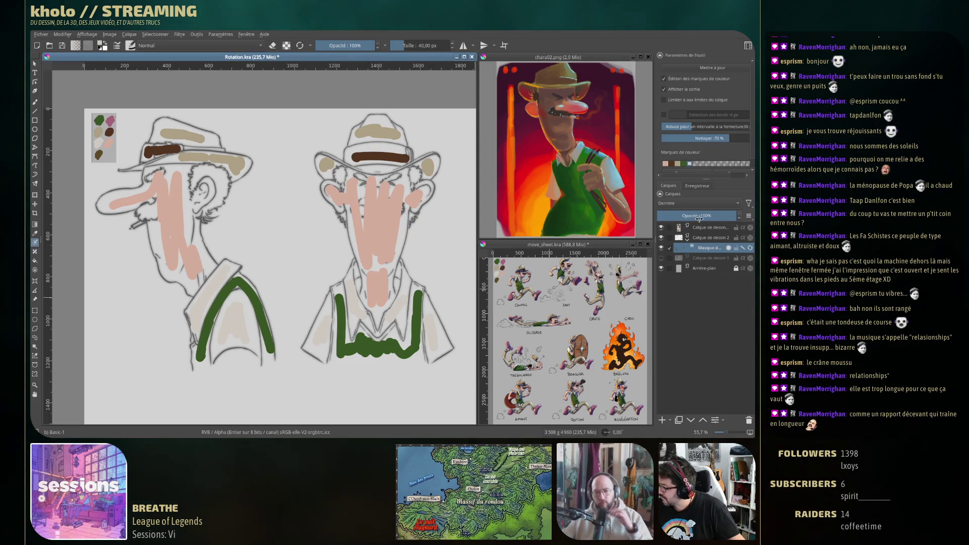
Step: Run the colorize Update to preview the flat fill, then delete the colorize mask
click(719, 68)
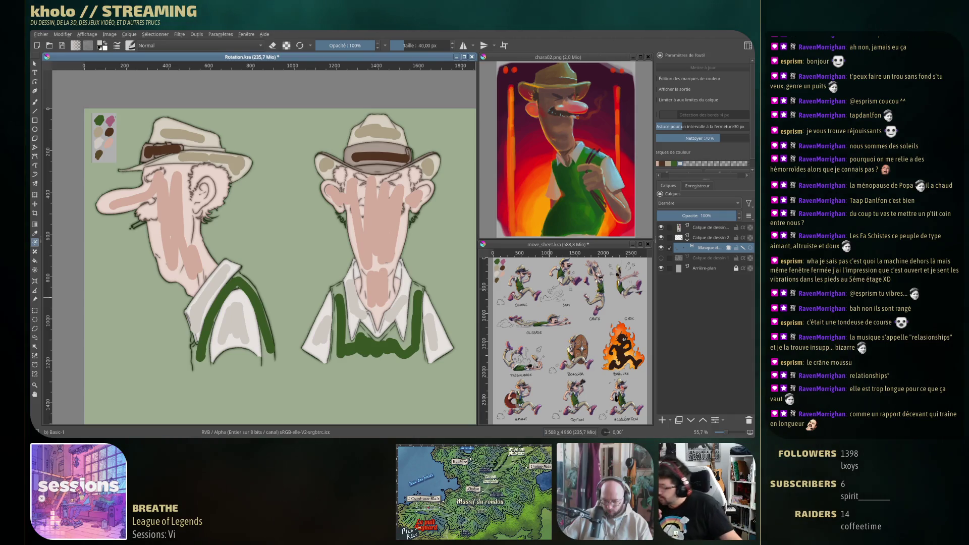
click(749, 420)
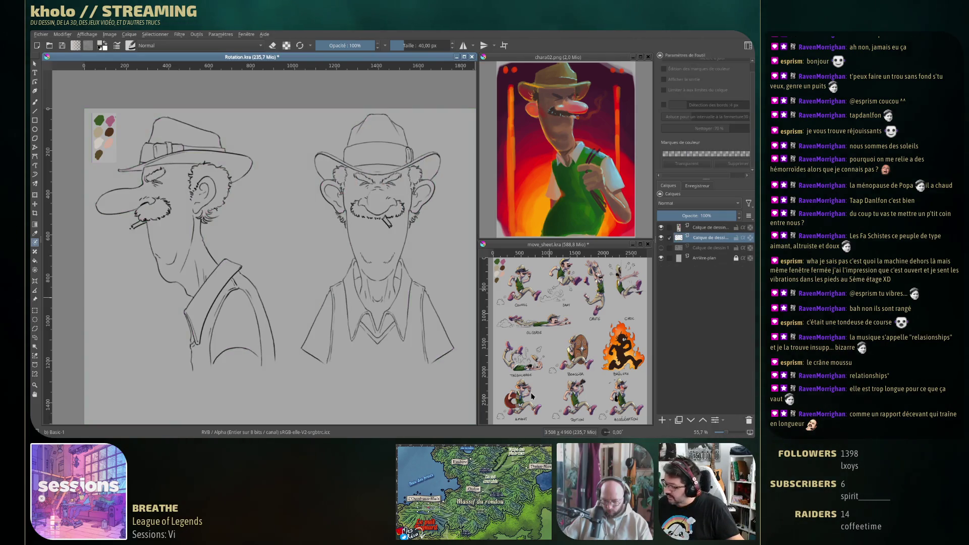
Step: Undo the stray pink nose stroke and add a new paint layer above Calque de dessin 1
click(34, 102)
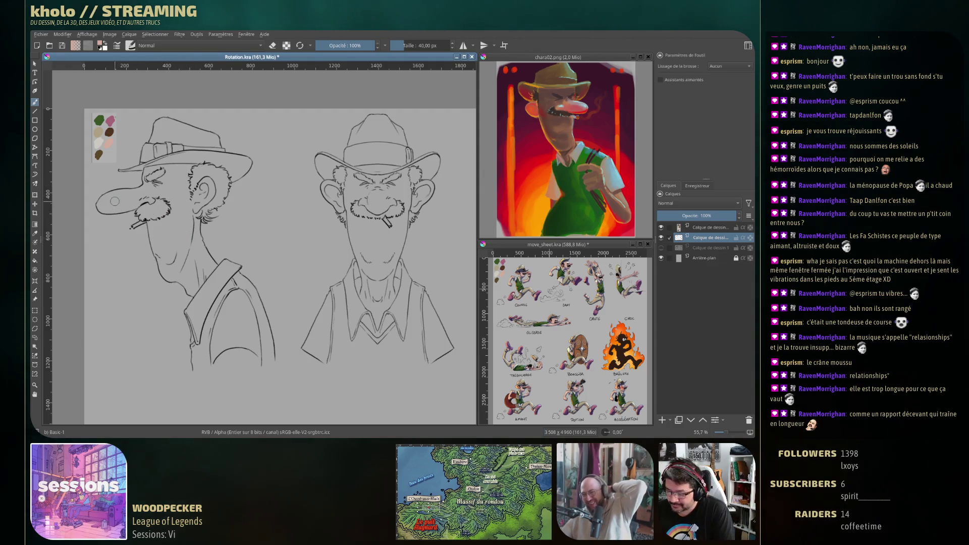
drag(126, 197, 120, 196)
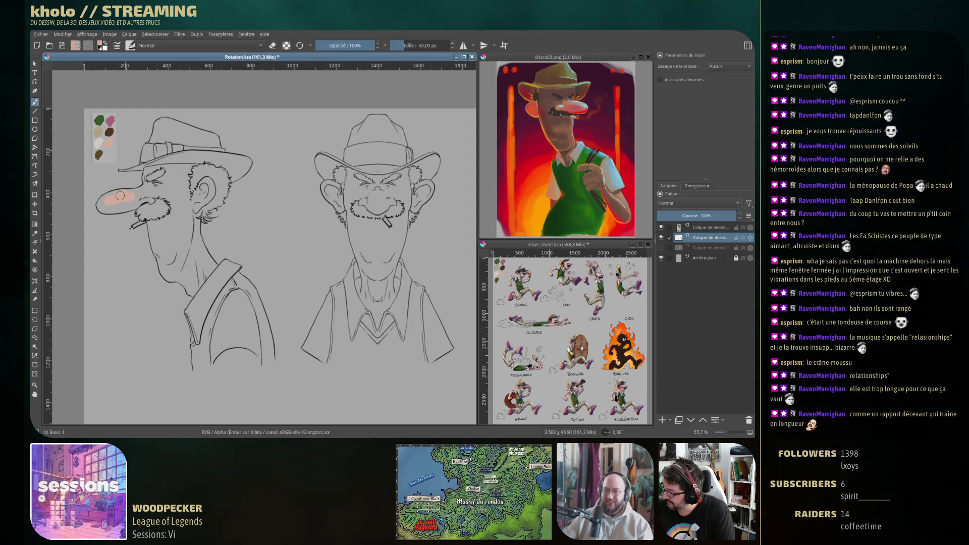
key(ctrl+z)
click(707, 248)
click(664, 424)
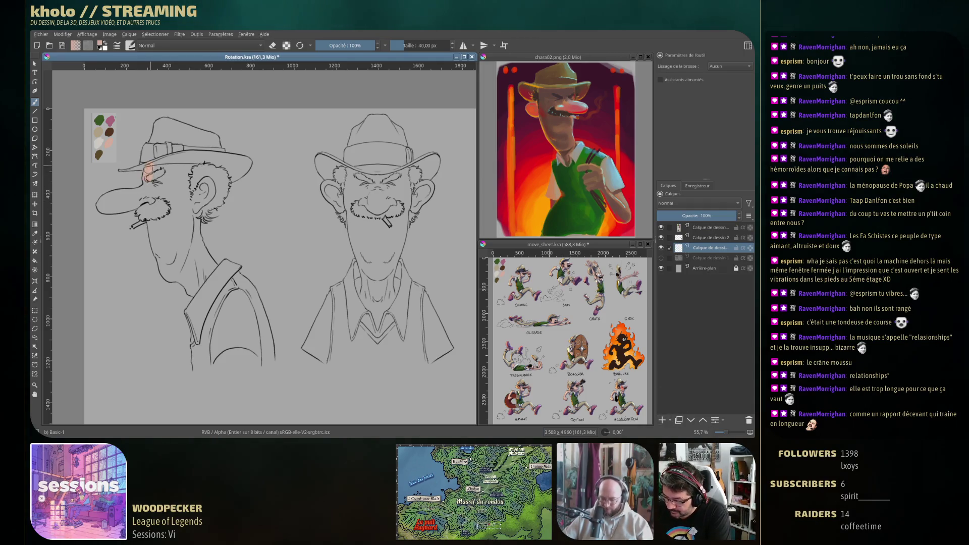
Step: Brush pink skin over the profile figure's forehead, nose, chin and neck
mouse_move(150, 170)
mouse_down()
mouse_move(200, 163)
mouse_move(191, 202)
mouse_move(201, 185)
mouse_move(202, 210)
mouse_move(215, 194)
mouse_move(155, 243)
mouse_move(166, 275)
mouse_move(195, 292)
mouse_move(211, 238)
mouse_up()
mouse_move(126, 192)
mouse_down()
mouse_move(147, 187)
mouse_move(98, 200)
mouse_move(130, 211)
mouse_move(154, 198)
mouse_move(169, 204)
mouse_move(109, 199)
mouse_move(147, 195)
mouse_up()
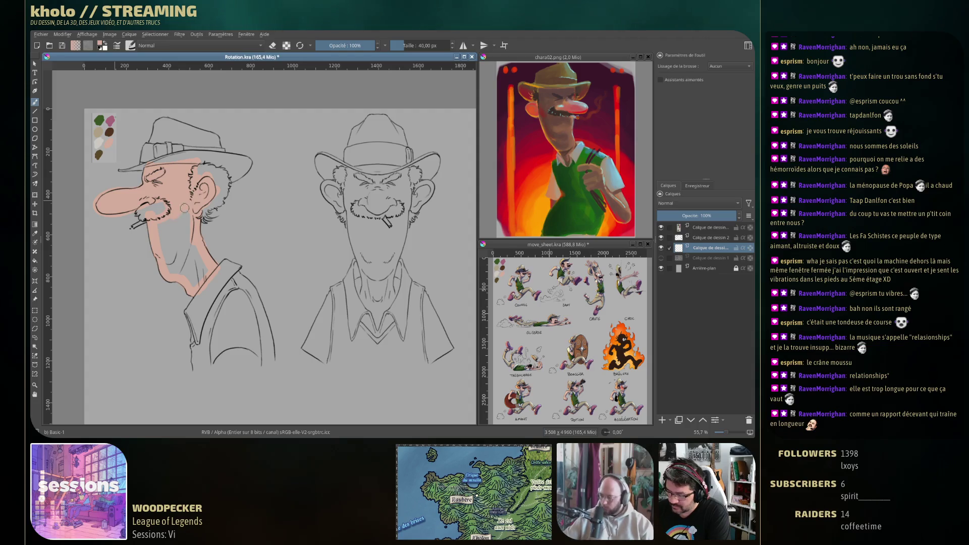
mouse_move(167, 266)
mouse_down()
mouse_move(187, 225)
mouse_move(182, 257)
mouse_move(192, 275)
mouse_move(204, 269)
mouse_up()
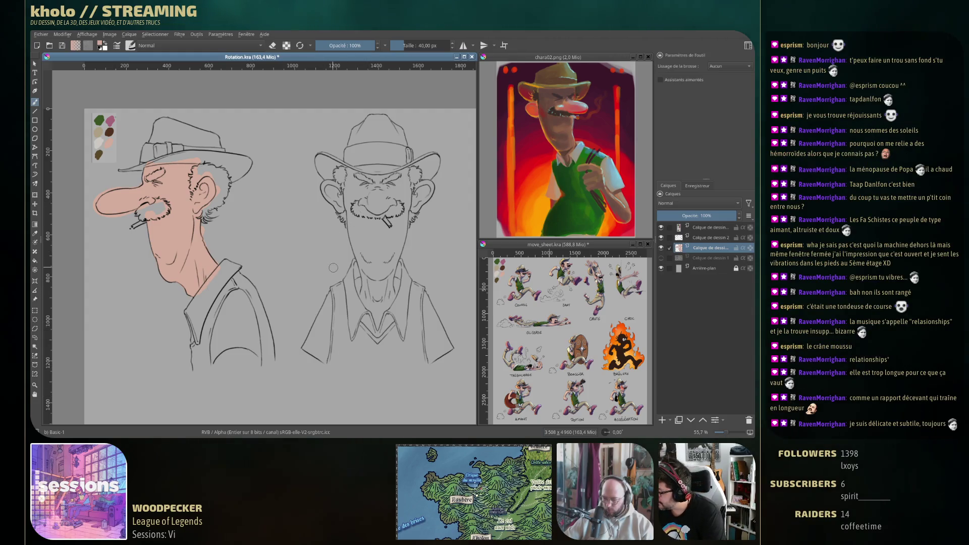
Step: Brush pink skin over the front-view figure's brow, nose, mouth, chin and neck
mouse_move(331, 188)
mouse_down()
mouse_move(354, 202)
mouse_move(365, 288)
mouse_up()
mouse_move(353, 171)
mouse_down()
mouse_move(406, 174)
mouse_move(409, 207)
mouse_move(425, 192)
mouse_move(396, 254)
mouse_up()
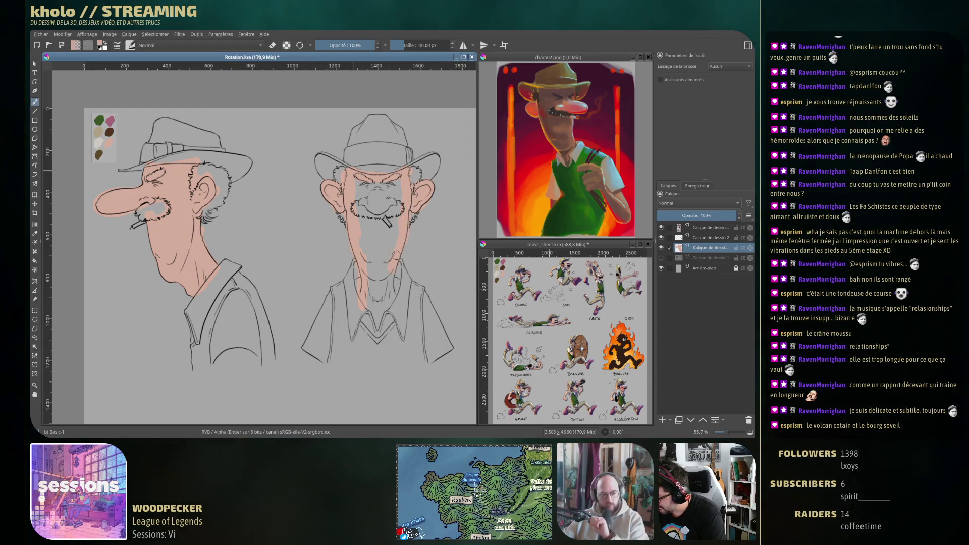
drag(368, 300, 389, 306)
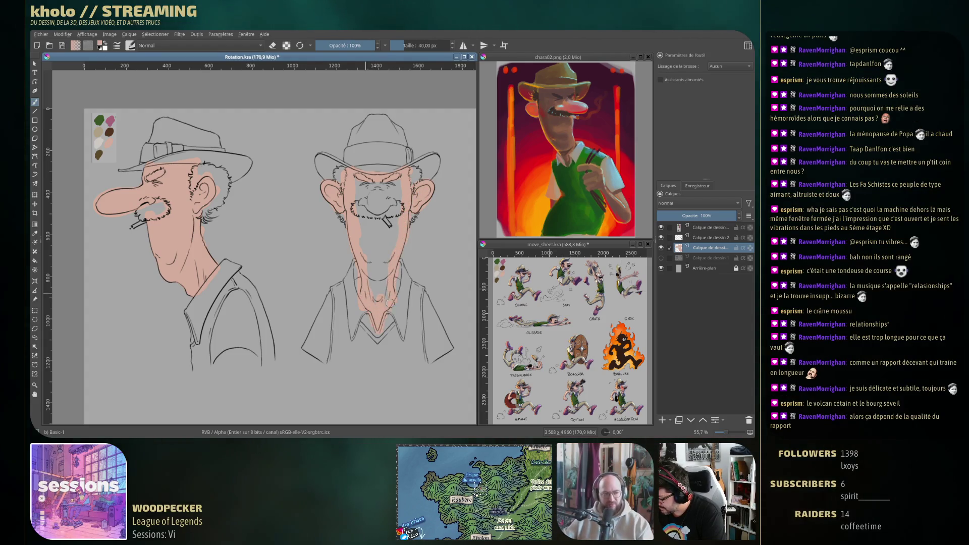
mouse_move(356, 217)
mouse_down()
mouse_move(364, 230)
mouse_move(371, 213)
mouse_move(392, 225)
mouse_up()
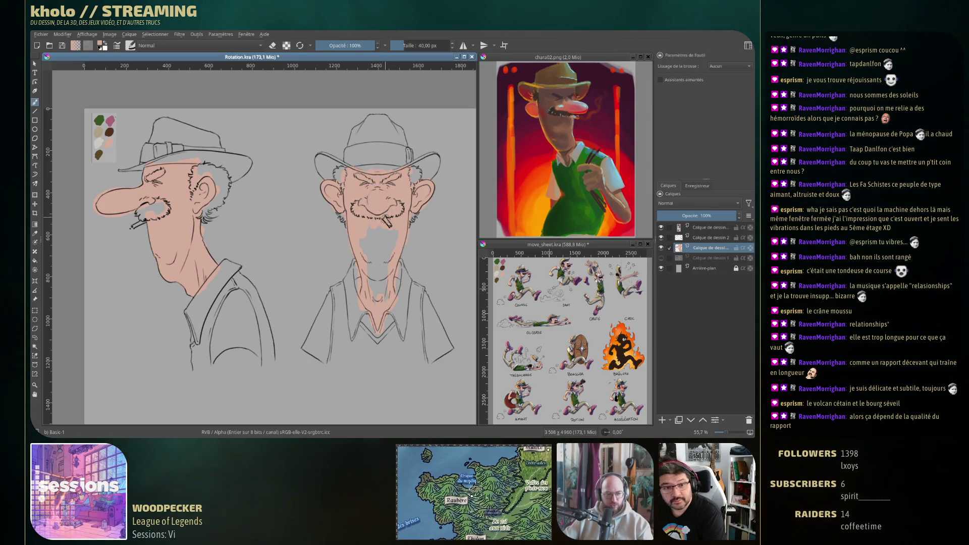
drag(385, 238, 367, 220)
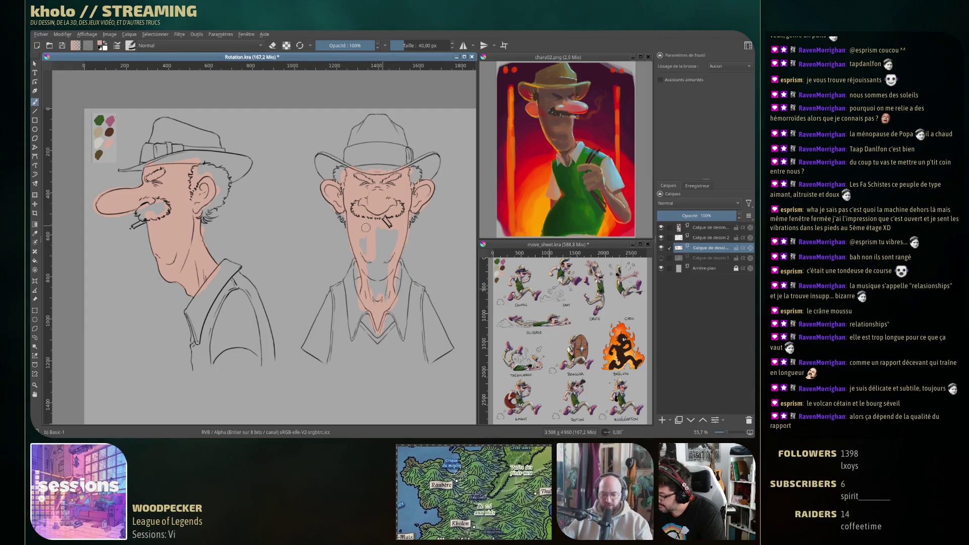
mouse_move(370, 282)
mouse_down()
mouse_move(378, 234)
mouse_move(387, 275)
mouse_move(376, 305)
mouse_up()
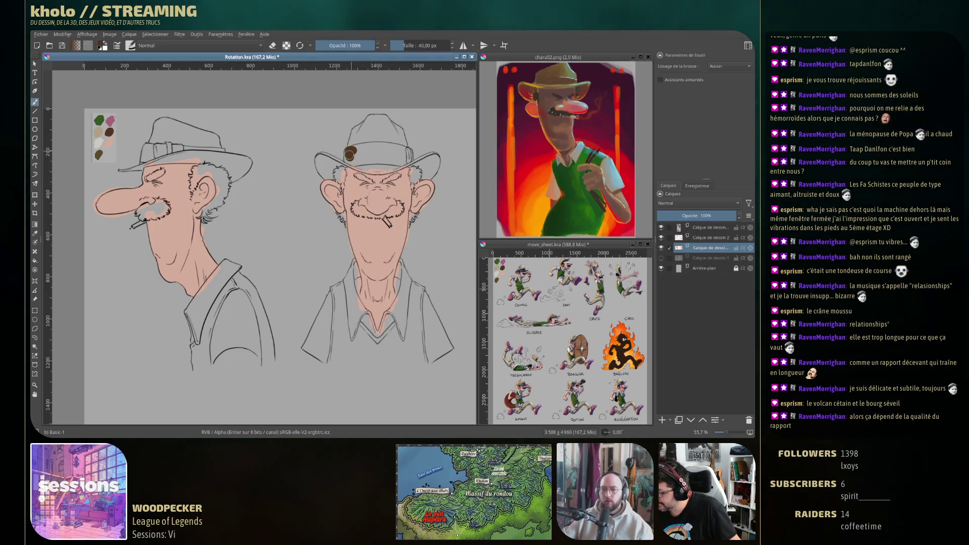
Step: Discard the first brown hat band stroke and add a new paint layer for the bands
mouse_move(348, 156)
mouse_down()
mouse_move(397, 161)
mouse_move(356, 149)
mouse_move(373, 148)
mouse_move(409, 157)
mouse_move(354, 149)
mouse_move(410, 155)
mouse_up()
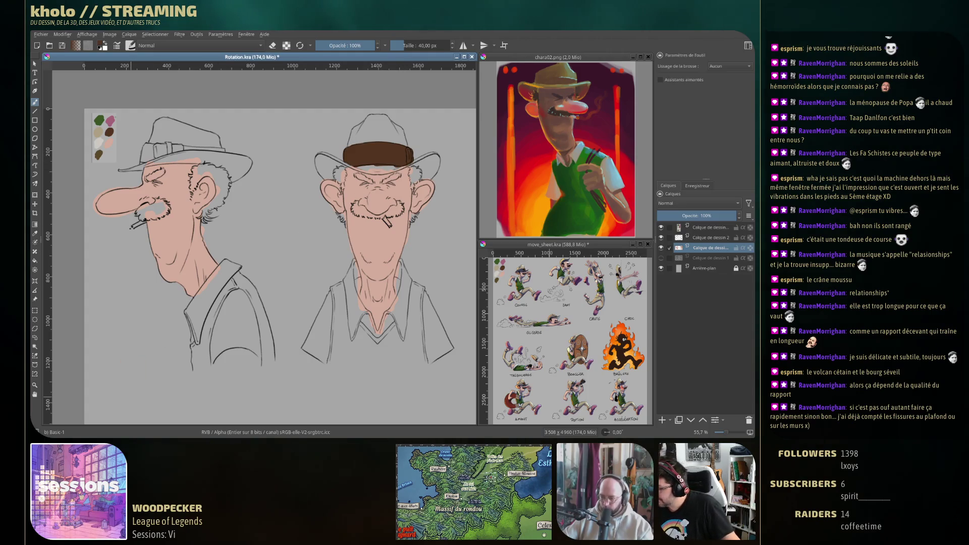
key(ctrl+z)
key(ctrl+z)
key(ctrl+z)
click(662, 420)
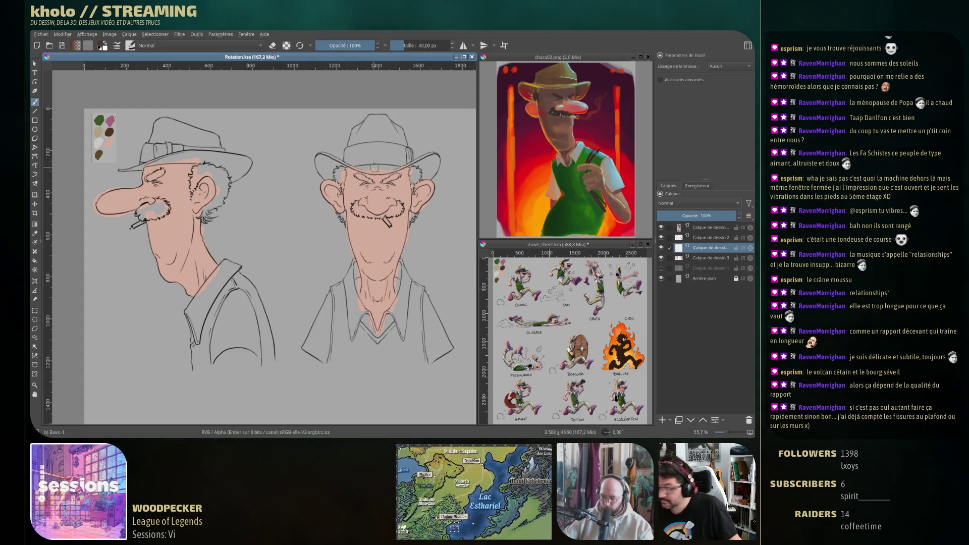
Step: Paint brown bands across both hats, then hide that layer and select Calque de dessin 2
drag(354, 150, 408, 149)
drag(347, 159, 404, 151)
mouse_move(144, 144)
mouse_down()
mouse_move(144, 161)
mouse_move(165, 149)
mouse_move(151, 153)
mouse_move(224, 151)
mouse_up()
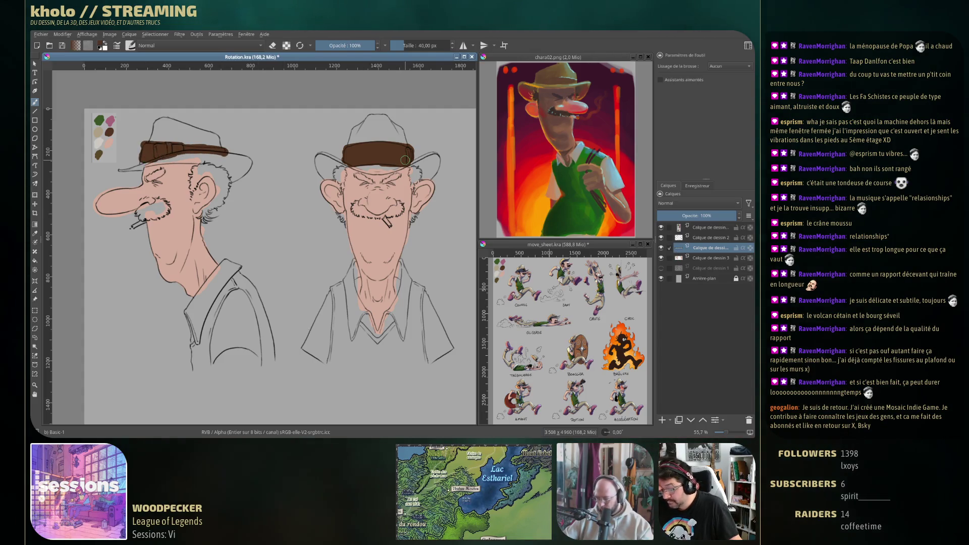
click(661, 248)
click(707, 237)
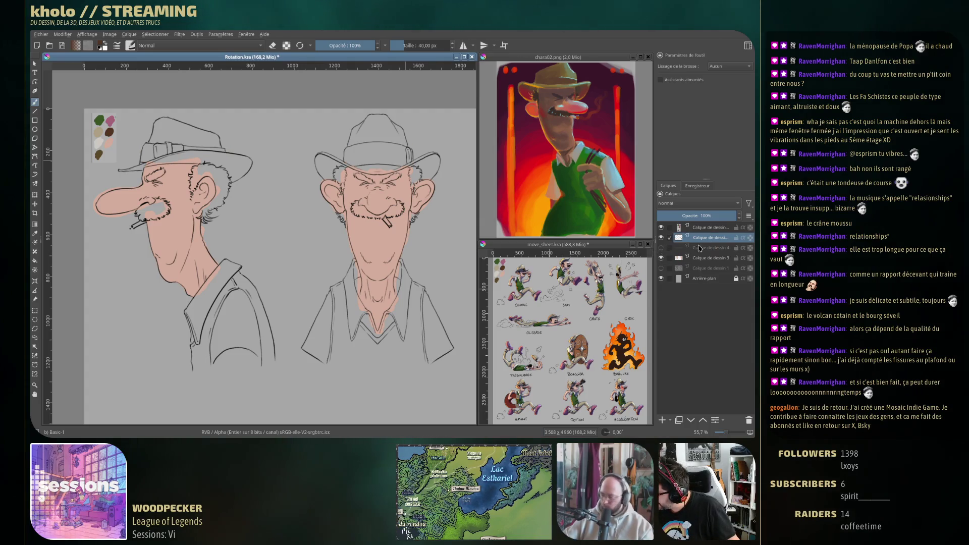
Step: Switch to the Pencil-2 brush preset in eraser mode
key(F6)
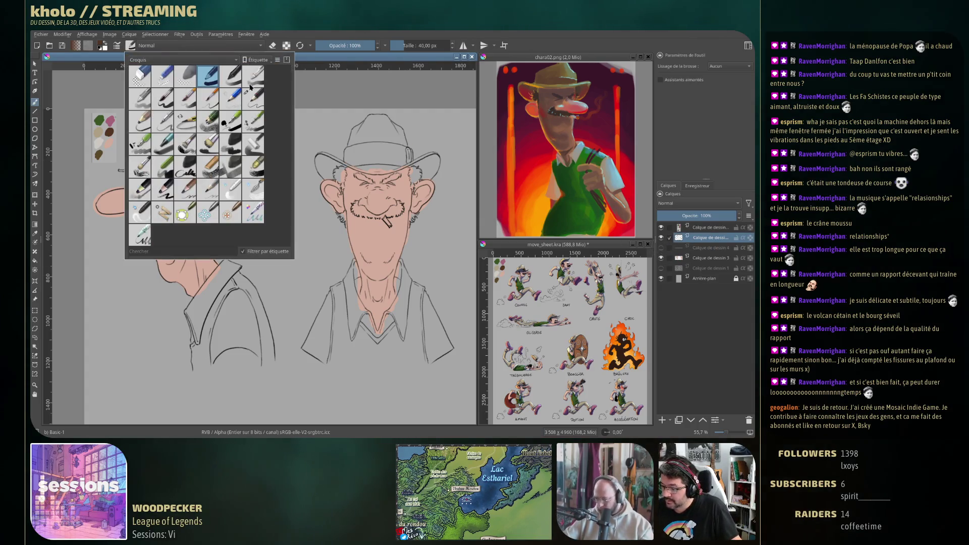
click(253, 99)
key(F6)
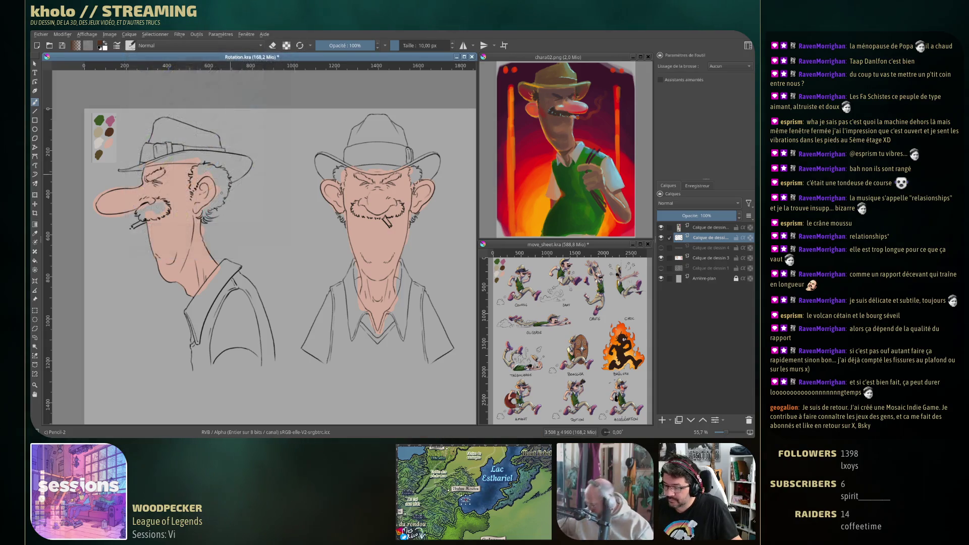
scroll(145, 122, up, 3)
scroll(145, 123, up, 1)
key(e)
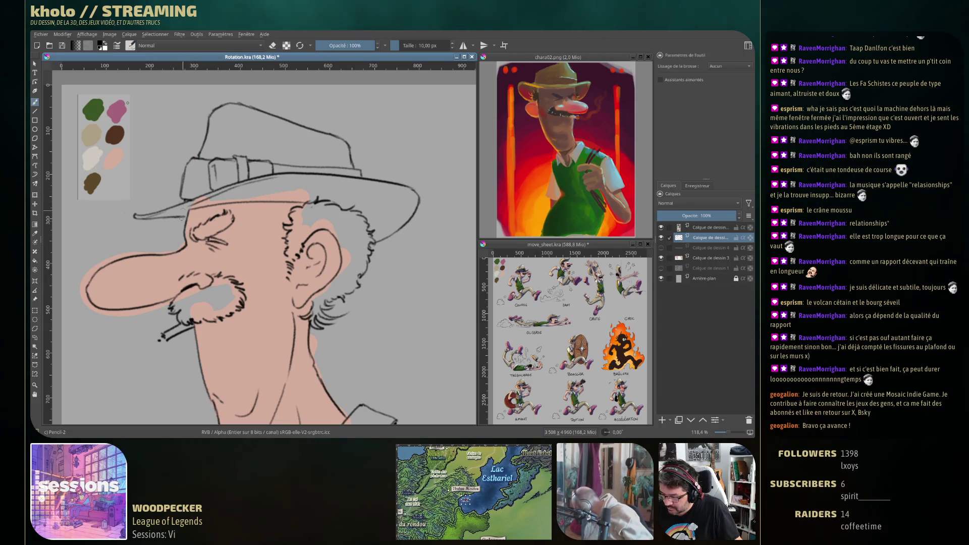
scroll(313, 216, down, 3)
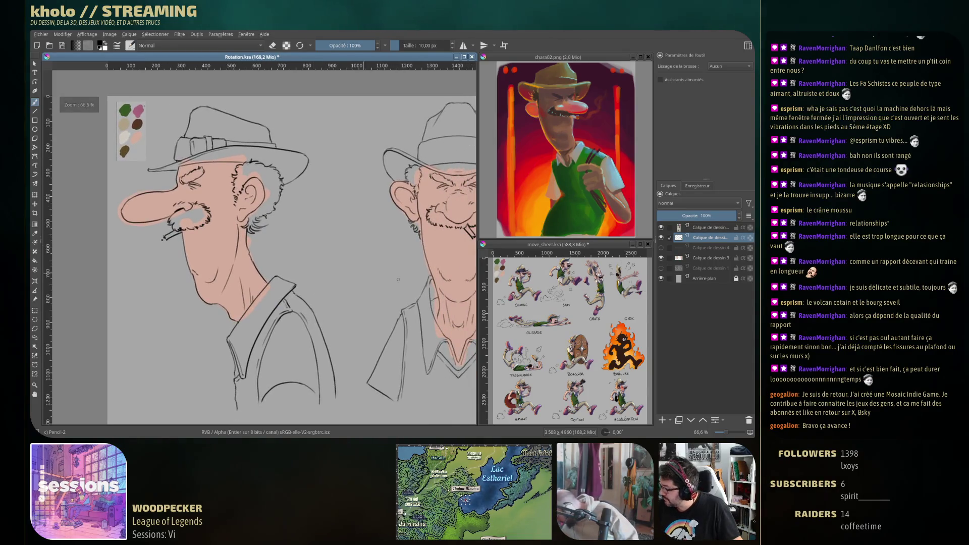
Step: Show the hat band layer again and insert a new empty layer above Calque de dessin 1
click(661, 247)
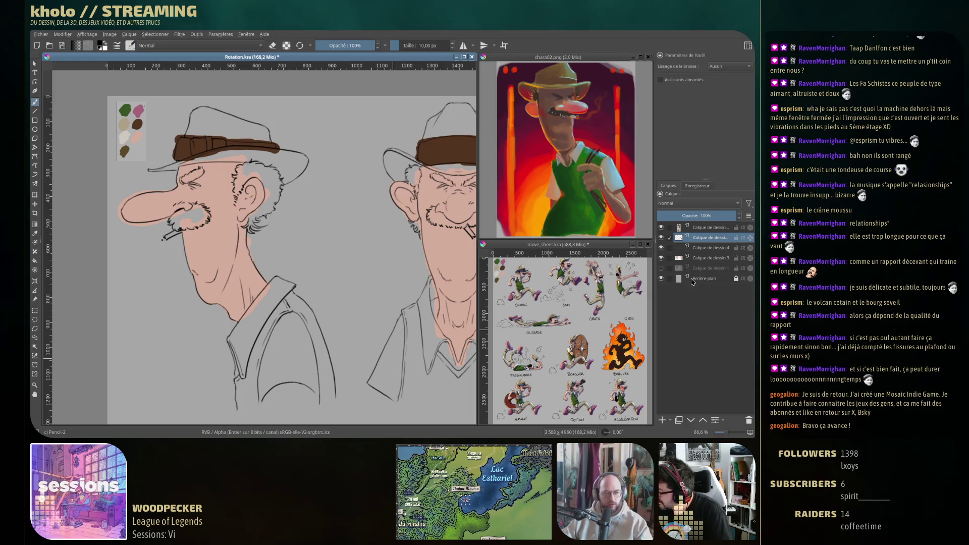
drag(307, 278, 290, 275)
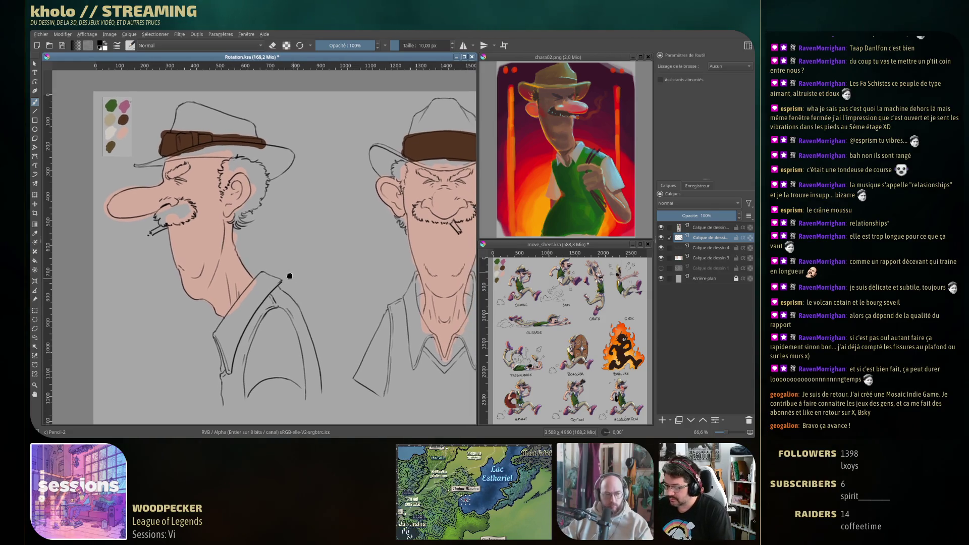
click(705, 260)
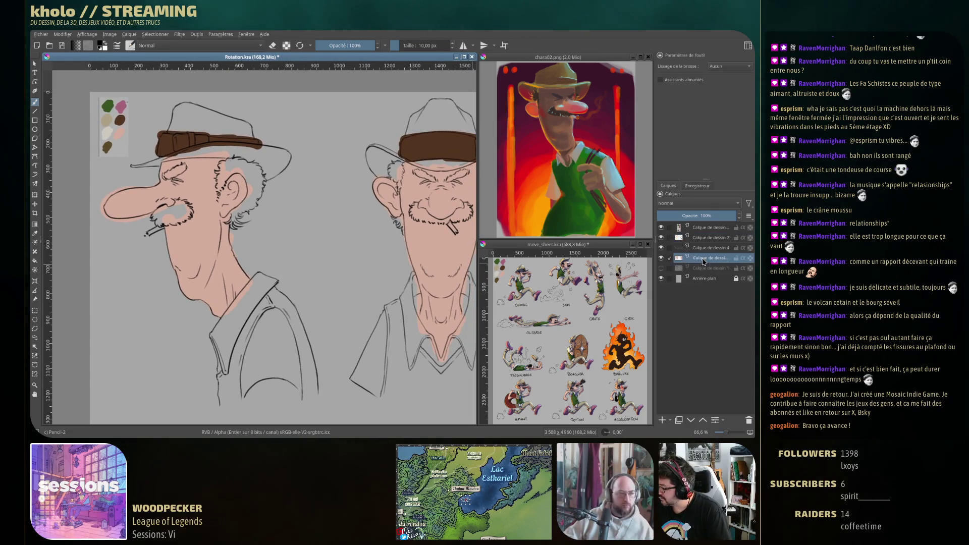
click(706, 268)
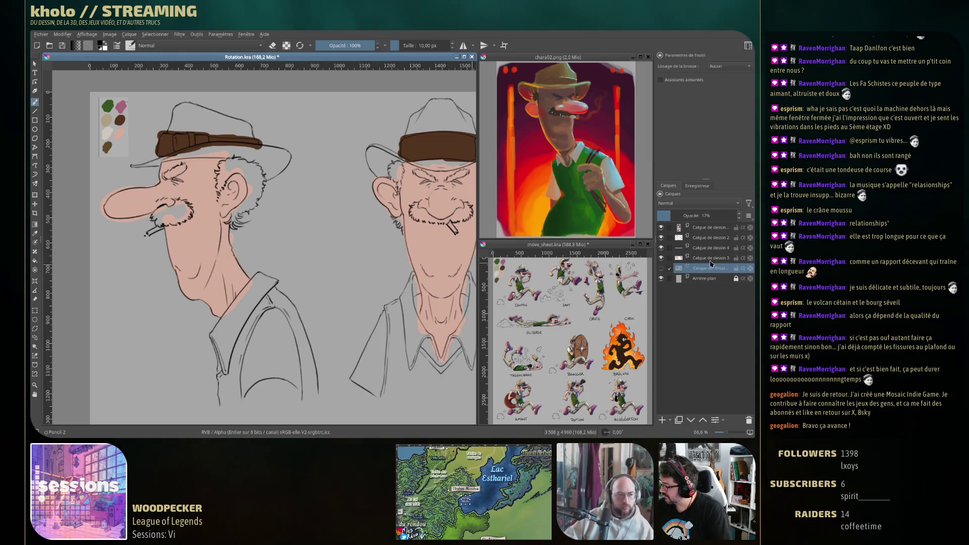
key(Insert)
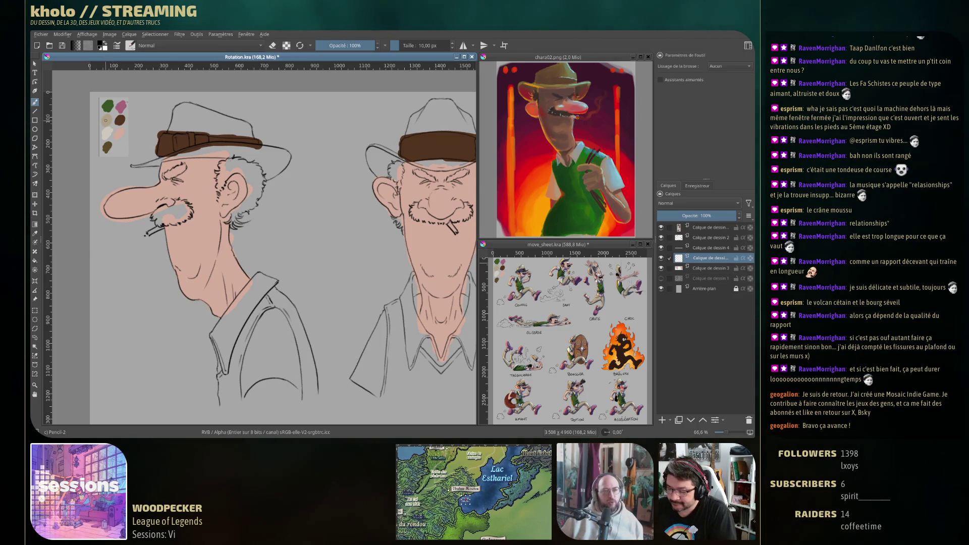
Step: Switch to the Basic-1 brush and fill the profile hat's crown and brims with beige
click(134, 48)
click(211, 80)
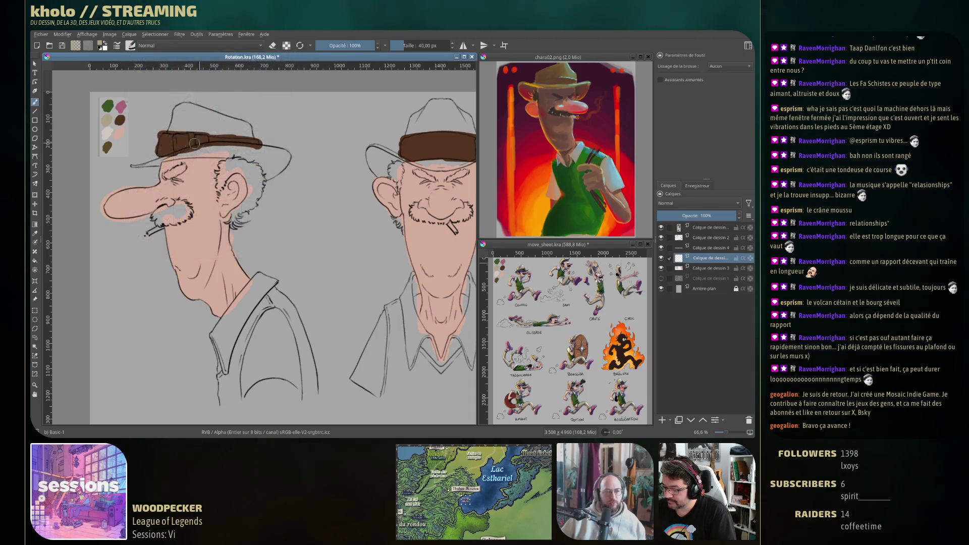
drag(172, 127, 247, 129)
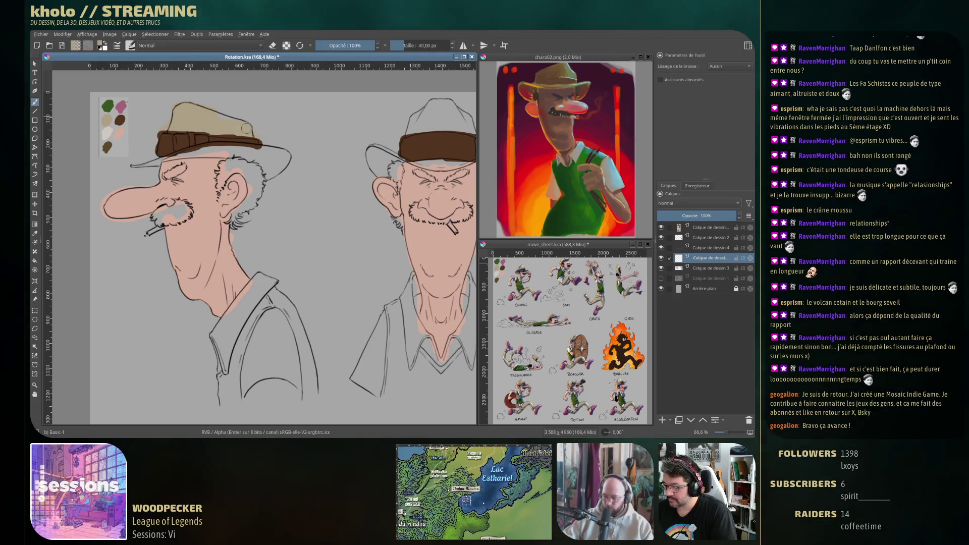
drag(132, 165, 170, 154)
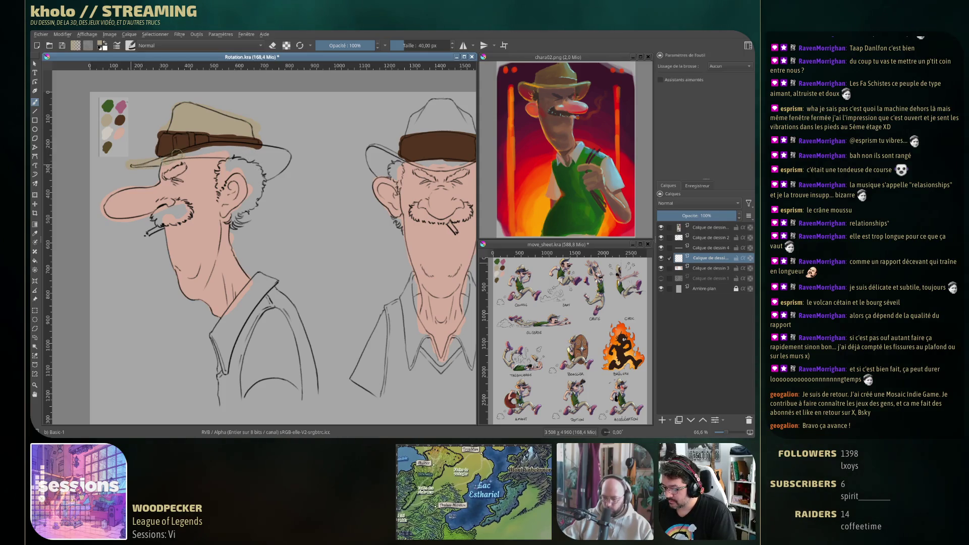
mouse_move(252, 143)
mouse_down()
mouse_move(288, 151)
mouse_move(268, 179)
mouse_up()
Step: Fill the front-view hat's left brim, right brim and crown with beige
scroll(353, 210, right, 3)
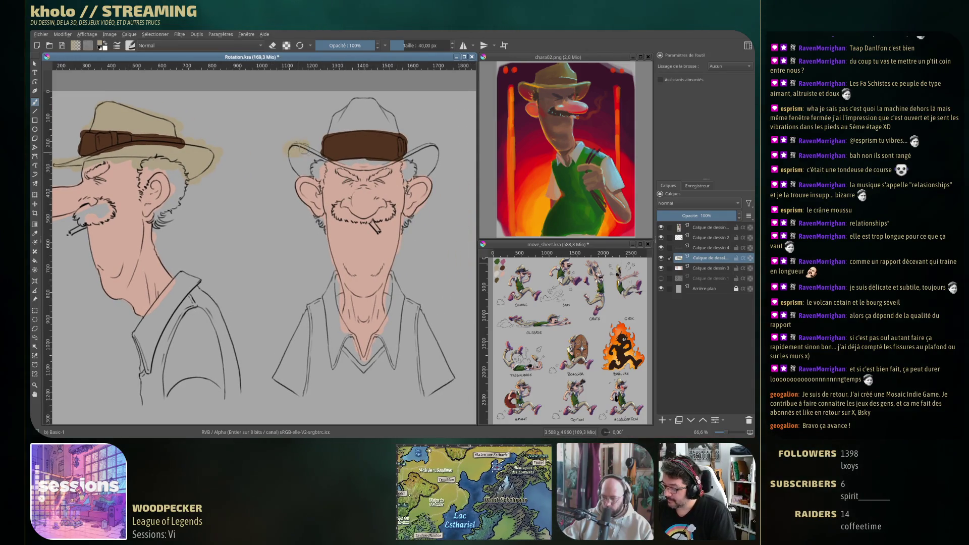
drag(305, 166, 317, 188)
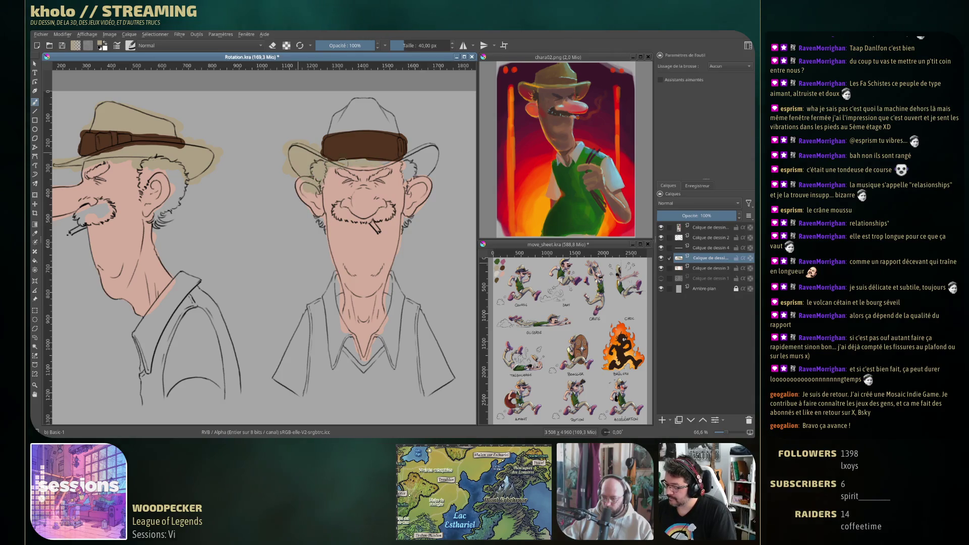
mouse_move(398, 157)
mouse_down()
mouse_move(402, 174)
mouse_move(430, 187)
mouse_up()
mouse_move(328, 132)
mouse_down()
mouse_move(389, 111)
mouse_move(373, 95)
mouse_up()
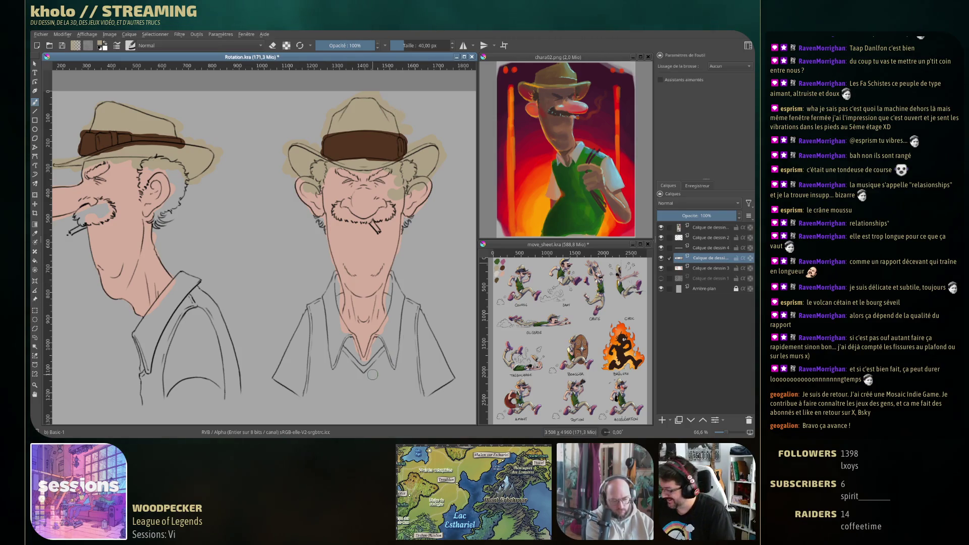
scroll(253, 227, left, 5)
right_click(180, 133)
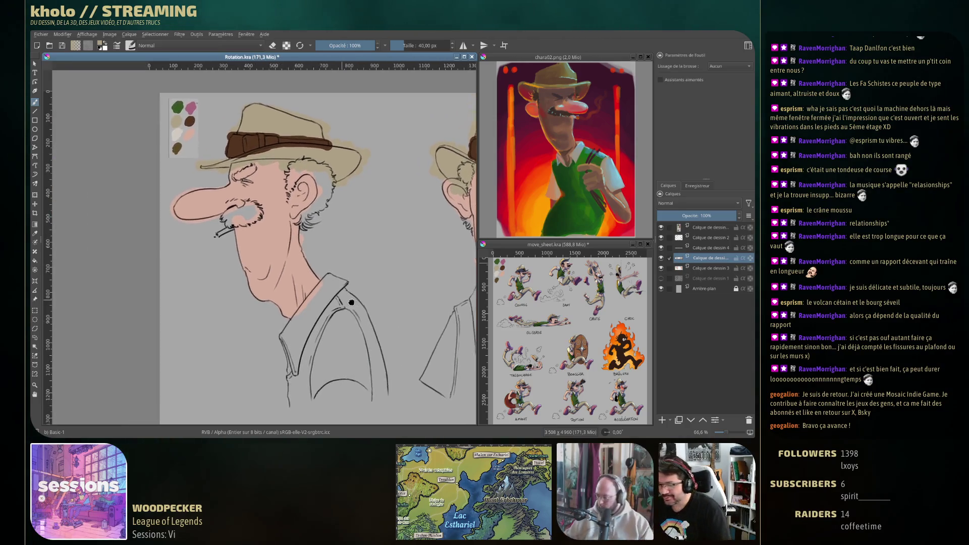
Step: Pick a light shirt colour and, on a new layer, paint the profile's shirt collar
click(181, 132)
scroll(169, 404, down, 5)
scroll(169, 404, right, 3)
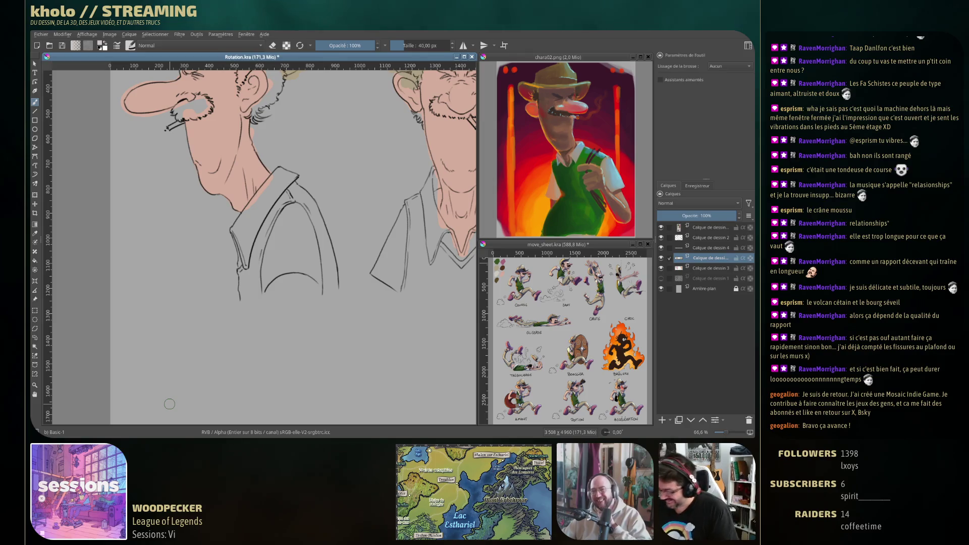
click(663, 421)
mouse_move(298, 162)
mouse_down()
mouse_move(230, 235)
mouse_move(233, 228)
mouse_move(246, 274)
mouse_move(293, 171)
mouse_move(245, 260)
mouse_up()
mouse_move(289, 207)
mouse_down()
mouse_move(267, 247)
mouse_move(260, 296)
mouse_move(306, 274)
mouse_move(304, 202)
mouse_move(301, 248)
mouse_move(291, 237)
mouse_move(279, 269)
mouse_move(291, 217)
mouse_move(286, 262)
mouse_move(308, 232)
mouse_move(301, 224)
mouse_up()
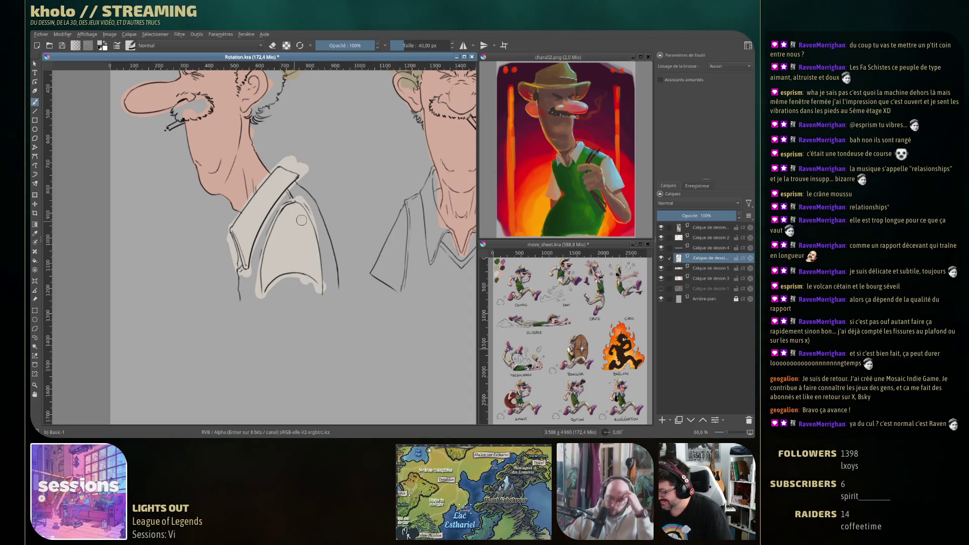
Step: Paint the front view's light shirt sleeve edges and collar beside the neck
drag(366, 317, 239, 284)
mouse_move(283, 169)
mouse_down()
mouse_move(245, 250)
mouse_move(276, 183)
mouse_move(252, 255)
mouse_move(280, 169)
mouse_move(267, 249)
mouse_move(260, 248)
mouse_up()
mouse_move(303, 138)
mouse_down()
mouse_move(313, 174)
mouse_move(298, 144)
mouse_move(301, 187)
mouse_move(336, 235)
mouse_move(353, 202)
mouse_move(362, 217)
mouse_move(365, 142)
mouse_move(366, 202)
mouse_move(371, 172)
mouse_move(372, 197)
mouse_up()
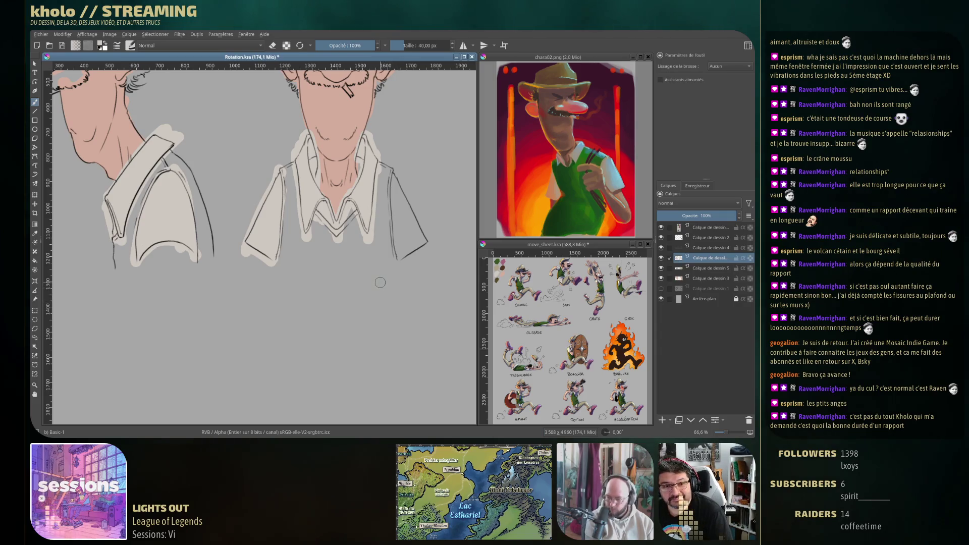
mouse_move(393, 171)
mouse_down()
mouse_move(400, 252)
mouse_move(423, 243)
mouse_move(404, 202)
mouse_move(402, 216)
mouse_up()
Step: Paint a green vest strap over the profile's collar and shoulder
mouse_move(236, 240)
mouse_down()
mouse_move(355, 286)
mouse_move(279, 170)
mouse_up()
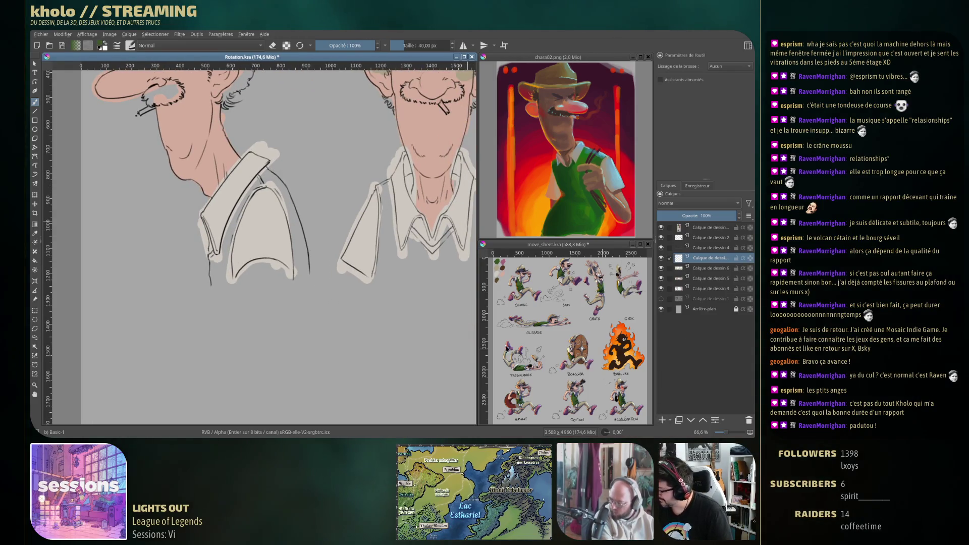
mouse_move(209, 261)
mouse_down()
mouse_move(220, 248)
mouse_move(209, 285)
mouse_move(230, 282)
mouse_move(225, 242)
mouse_move(263, 171)
mouse_up()
mouse_move(228, 224)
mouse_down()
mouse_move(267, 182)
mouse_move(283, 185)
mouse_move(298, 273)
mouse_move(303, 212)
mouse_move(301, 243)
mouse_move(286, 231)
mouse_up()
Step: Paint both sides and thick straps of the front-view cowboy's green V-neck vest
mouse_move(309, 185)
mouse_down()
mouse_move(316, 174)
mouse_move(309, 275)
mouse_up()
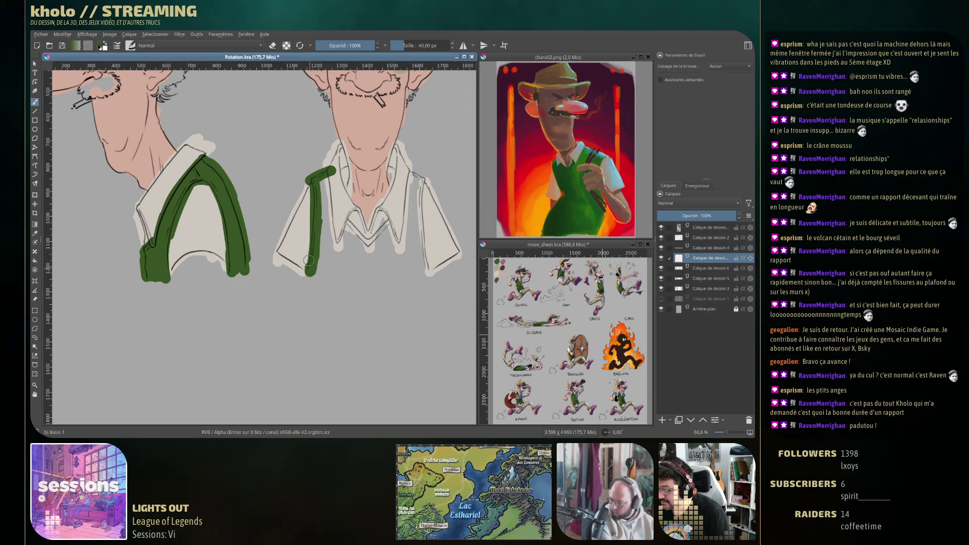
mouse_move(327, 178)
mouse_down()
mouse_move(335, 250)
mouse_move(352, 221)
mouse_move(401, 250)
mouse_move(411, 167)
mouse_move(423, 175)
mouse_move(422, 264)
mouse_up()
drag(414, 200, 423, 271)
mouse_move(323, 179)
mouse_down()
mouse_move(321, 266)
mouse_move(397, 269)
mouse_move(333, 257)
mouse_move(367, 266)
mouse_move(344, 271)
mouse_up()
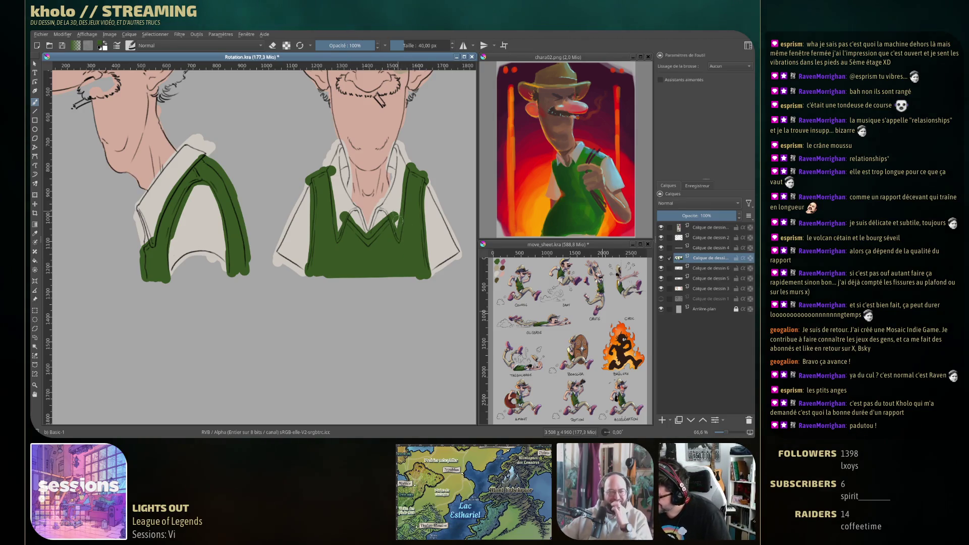
click(707, 268)
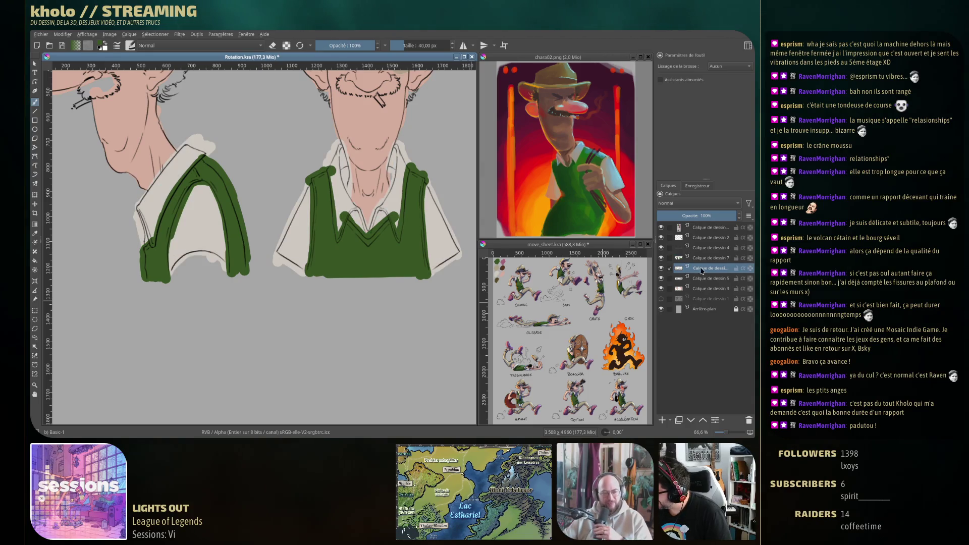
Step: Paint both characters' cigarettes pale white
mouse_move(365, 236)
mouse_down()
mouse_move(339, 247)
mouse_move(334, 362)
mouse_move(381, 365)
mouse_up()
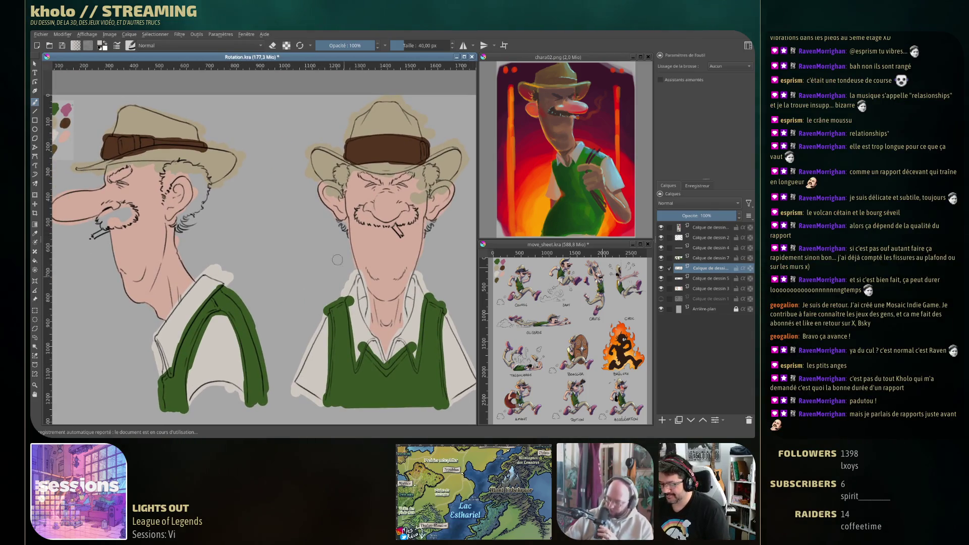
scroll(326, 285, down, 1)
drag(132, 234, 118, 240)
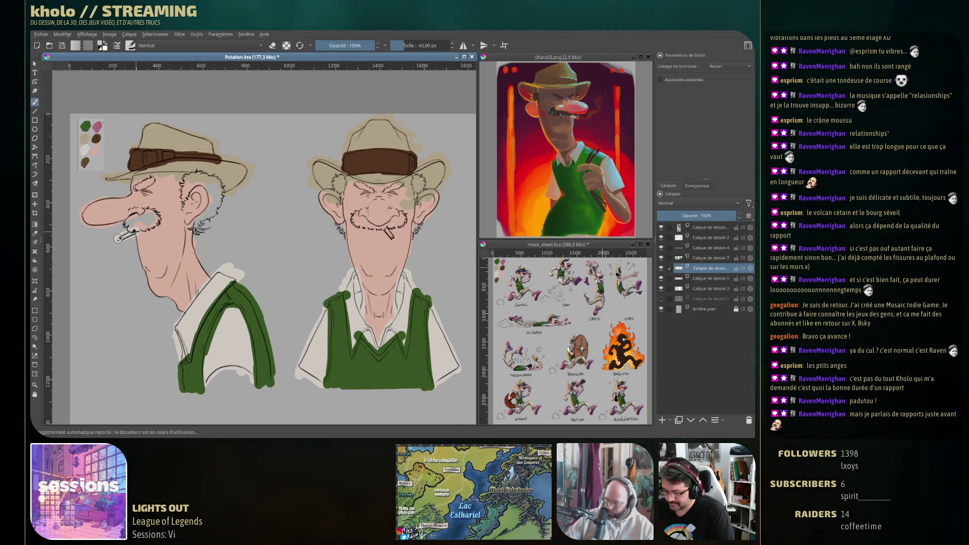
drag(386, 231, 392, 239)
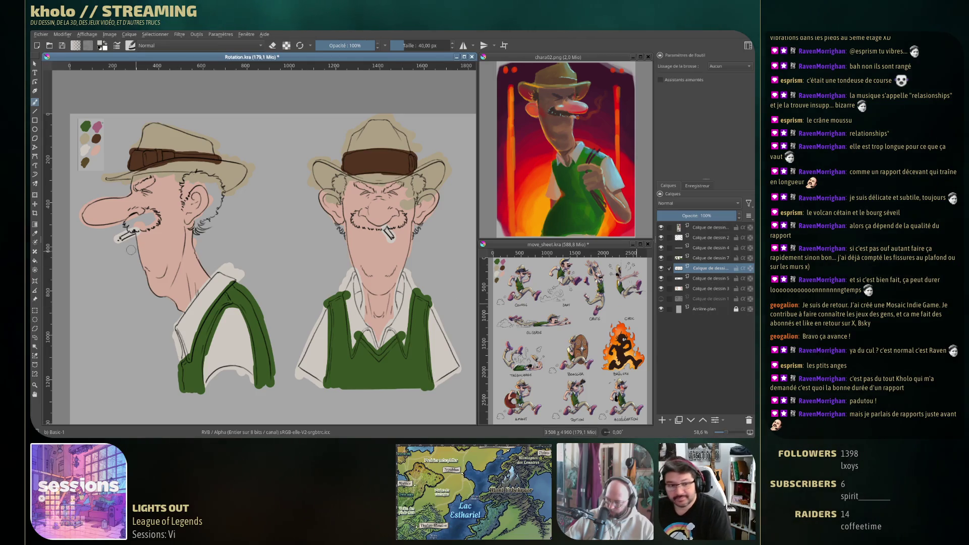
Step: Sample the hat colour, then pick a dark hair colour from the pop-up palette
ctrl+click(122, 158)
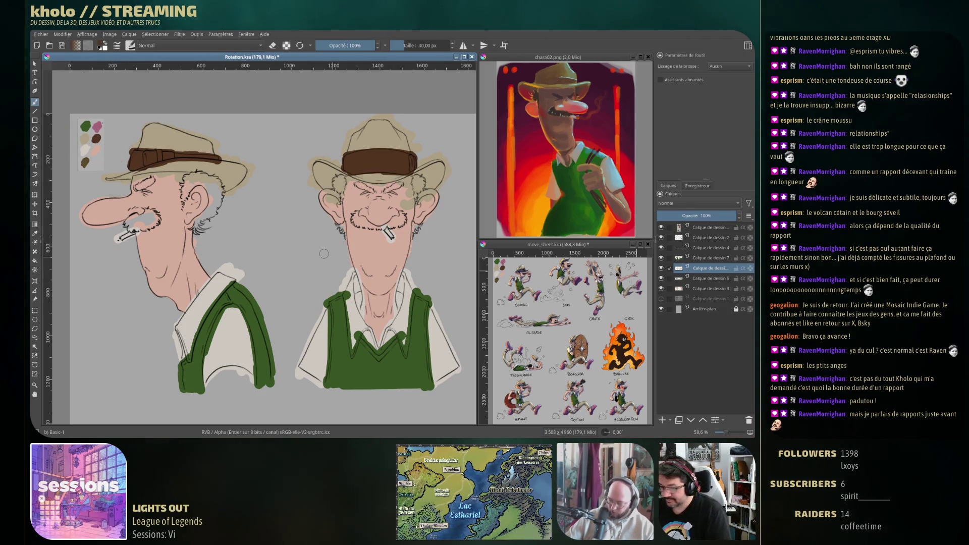
right_click(187, 192)
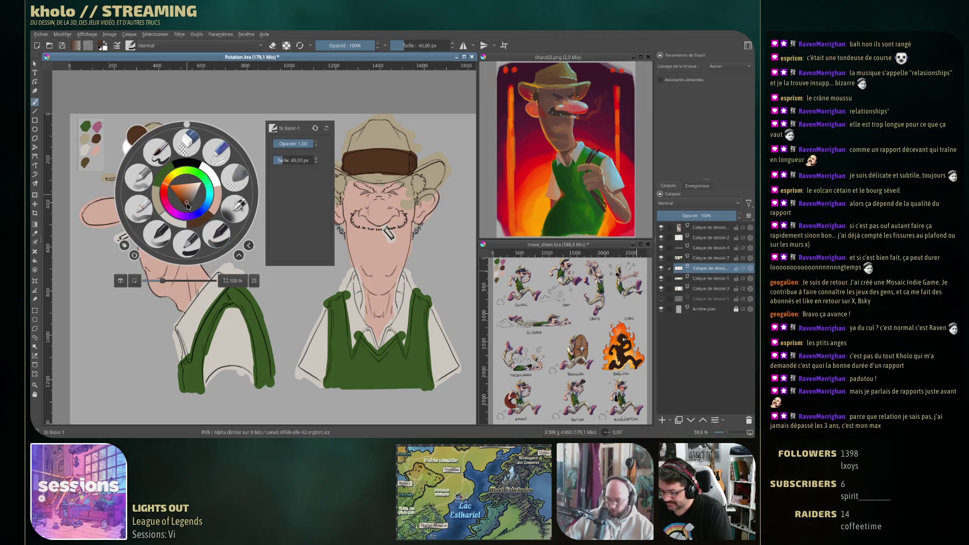
click(188, 206)
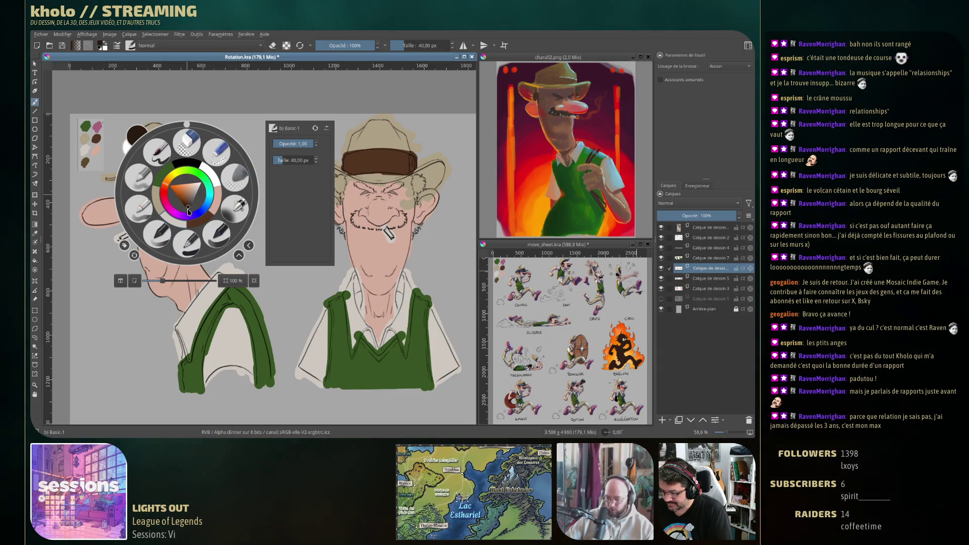
right_click(184, 219)
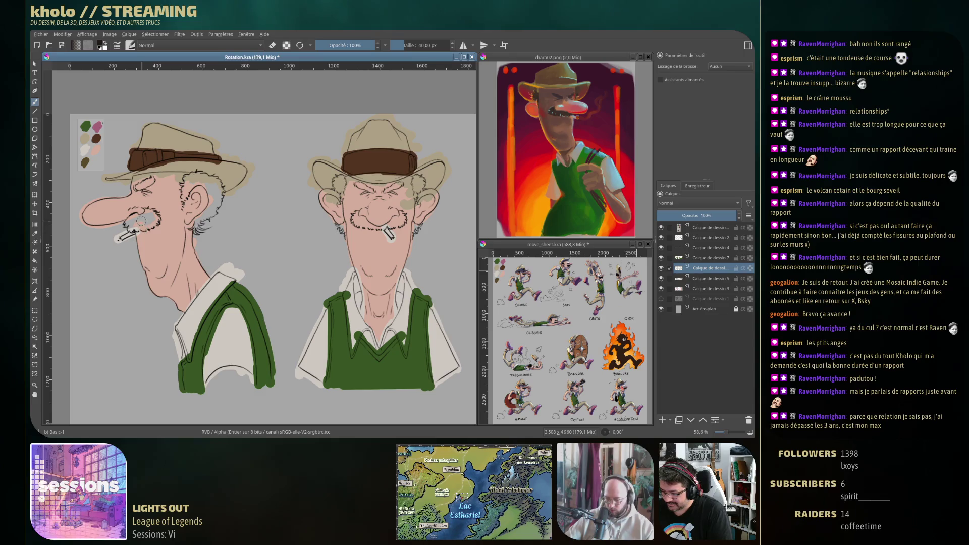
click(708, 260)
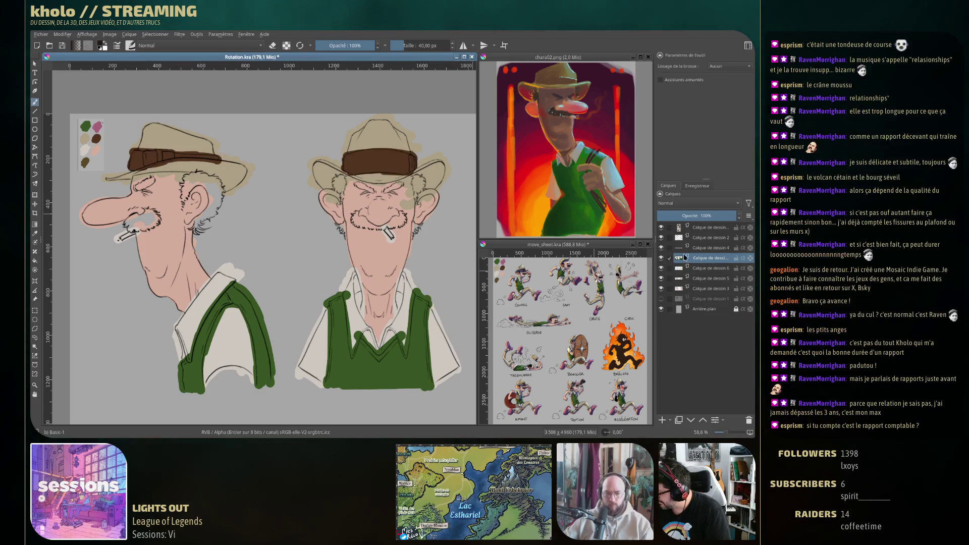
Step: On a new layer, paint the profile's dark eyebrow, mustache and hair tufts around the ear
click(661, 420)
drag(134, 191, 146, 185)
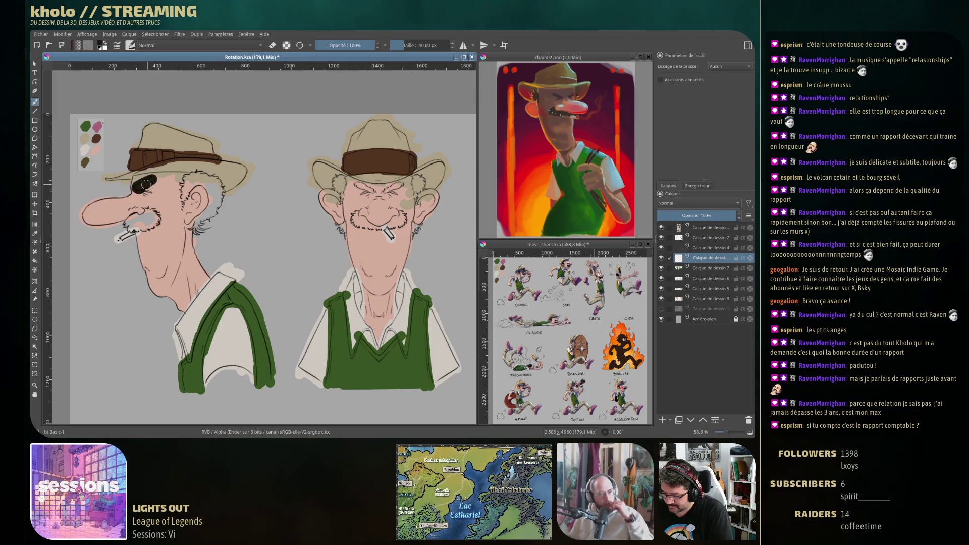
mouse_move(147, 229)
mouse_down()
mouse_move(129, 220)
mouse_move(157, 217)
mouse_move(158, 227)
mouse_up()
mouse_move(188, 188)
mouse_down()
mouse_move(182, 208)
mouse_move(201, 184)
mouse_move(180, 186)
mouse_move(202, 175)
mouse_move(212, 195)
mouse_move(196, 227)
mouse_move(222, 184)
mouse_move(208, 177)
mouse_move(216, 197)
mouse_up()
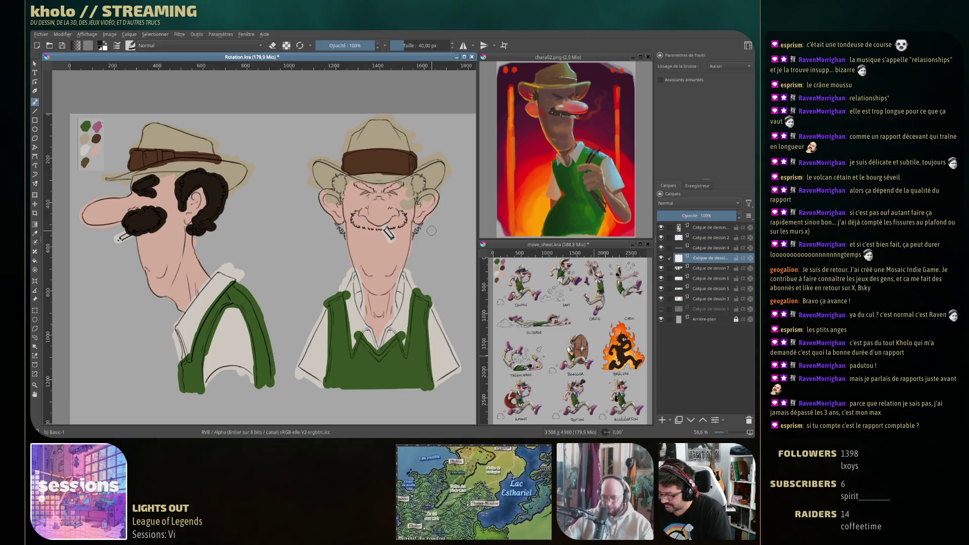
Step: Paint the front view's thick dark eyebrows, sideburns and bushy mustache
mouse_move(340, 193)
mouse_down()
mouse_move(337, 178)
mouse_move(364, 196)
mouse_move(400, 183)
mouse_move(418, 199)
mouse_move(416, 240)
mouse_up()
mouse_move(344, 221)
mouse_down()
mouse_move(345, 241)
mouse_move(358, 222)
mouse_move(396, 225)
mouse_up()
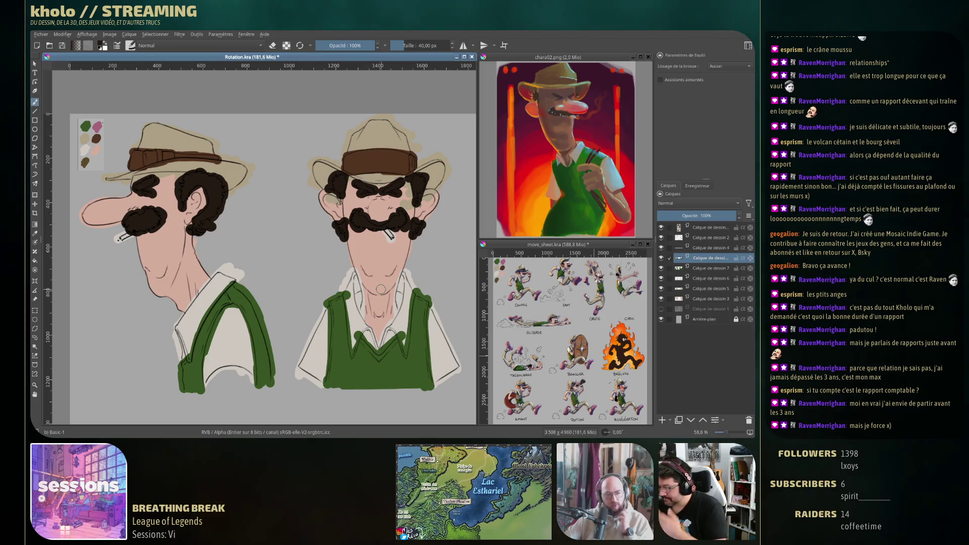
click(707, 249)
scroll(156, 246, up, 6)
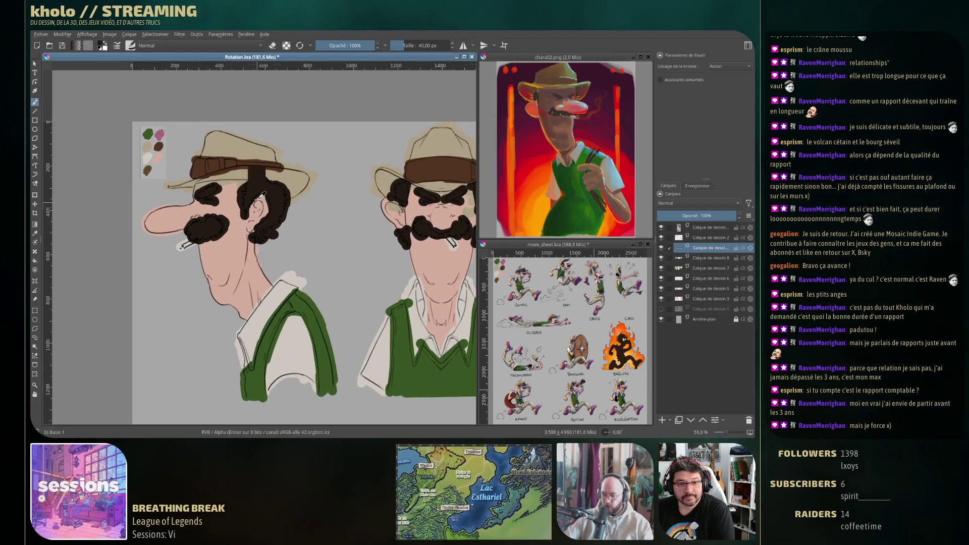
scroll(257, 162, down, 3)
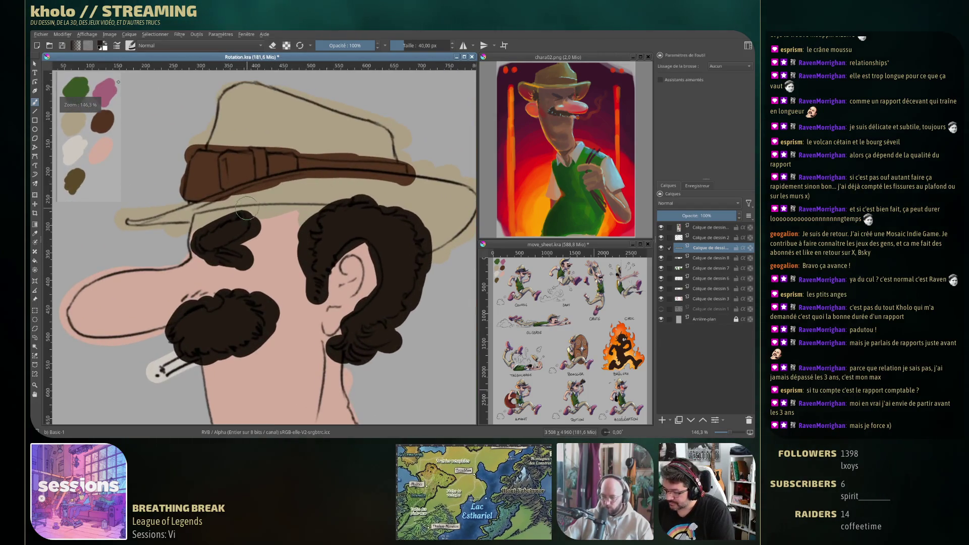
Step: Erase stray brown paint under and along the hat band and crown edges
key(e)
mouse_move(291, 196)
mouse_down()
mouse_move(240, 207)
mouse_move(268, 192)
mouse_move(217, 197)
mouse_up()
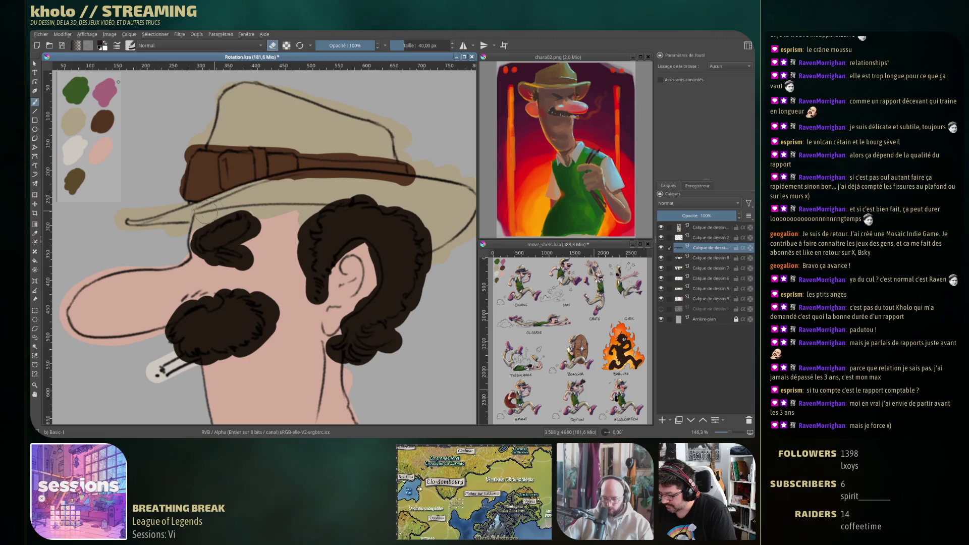
mouse_move(277, 188)
mouse_down()
mouse_move(397, 187)
mouse_move(438, 172)
mouse_move(422, 178)
mouse_up()
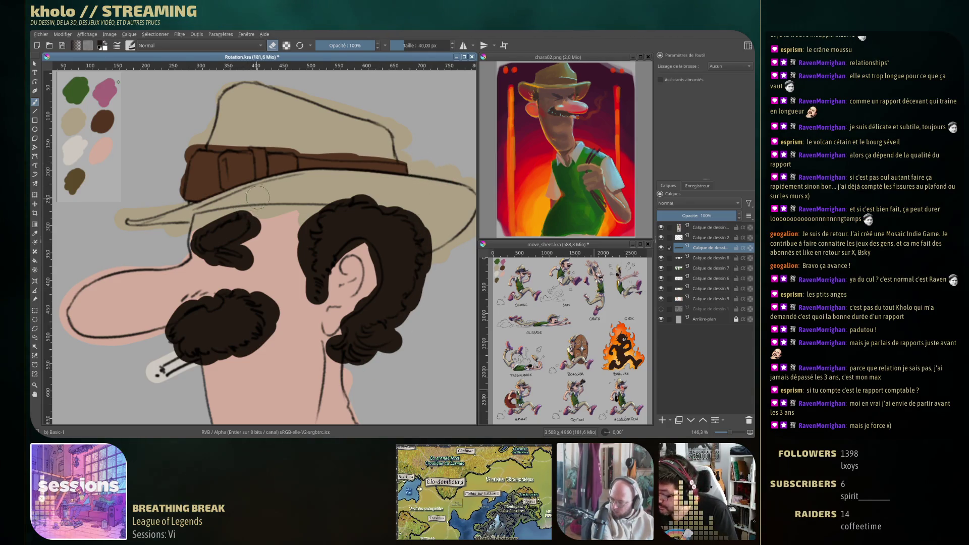
mouse_move(167, 171)
mouse_down()
mouse_move(177, 148)
mouse_move(173, 196)
mouse_move(184, 151)
mouse_move(169, 194)
mouse_move(177, 134)
mouse_move(169, 194)
mouse_up()
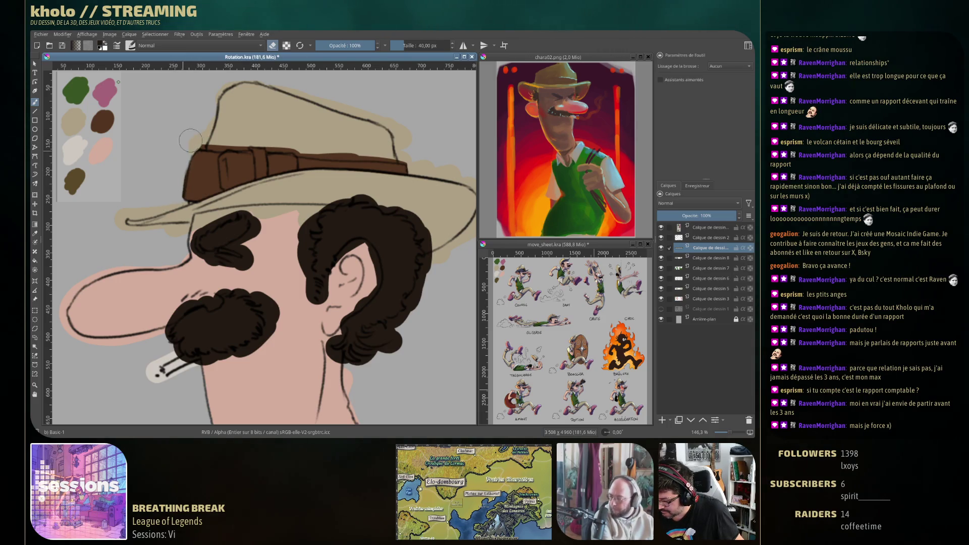
drag(196, 135, 219, 140)
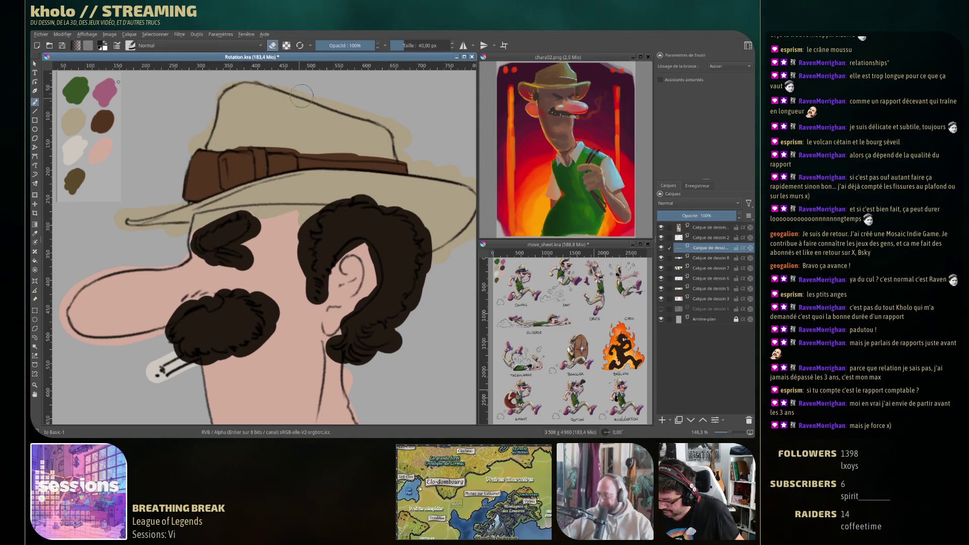
mouse_move(303, 144)
mouse_down()
mouse_move(413, 151)
mouse_move(379, 150)
mouse_up()
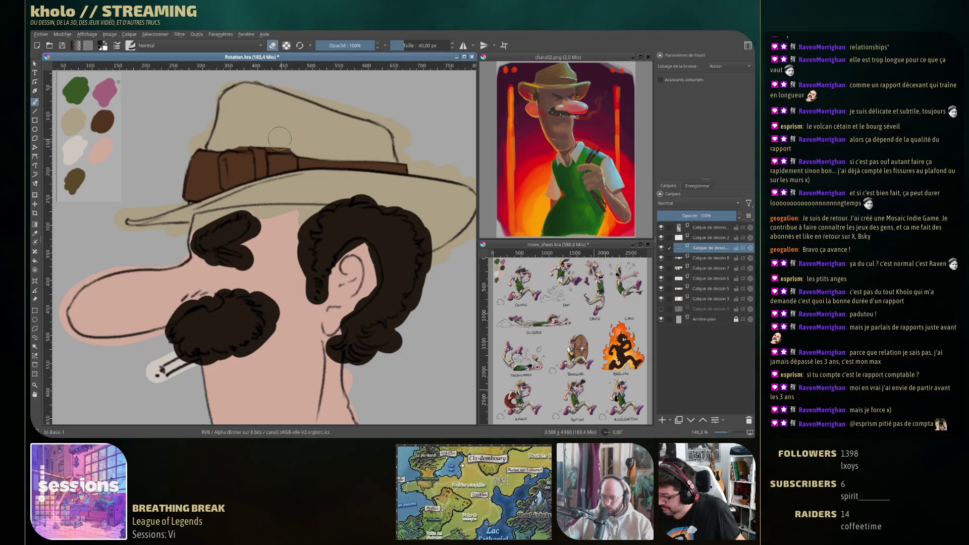
Step: Shrink the eraser to a fine size and erase a small spot near the hat brim
shift+drag(292, 137, 277, 139)
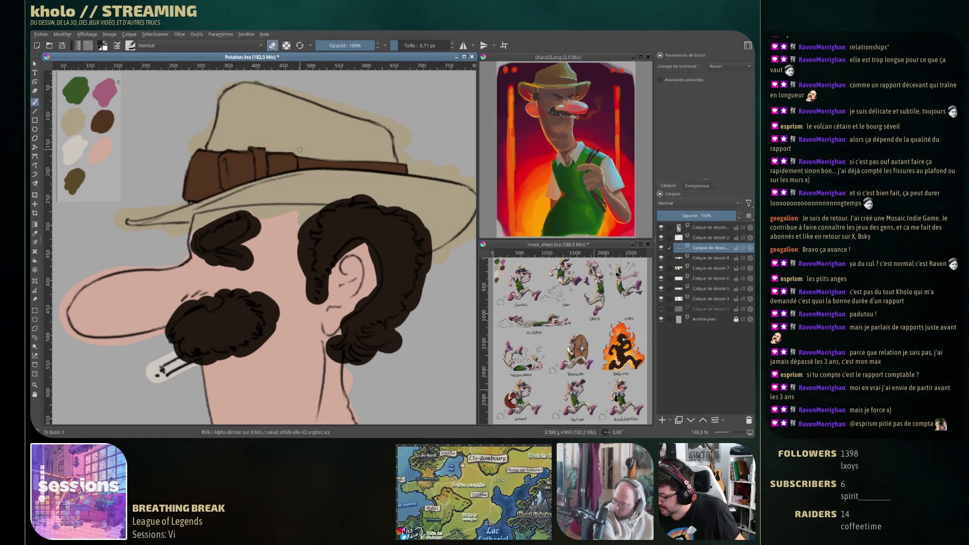
mouse_move(324, 150)
mouse_down()
mouse_move(256, 366)
mouse_move(324, 149)
mouse_up()
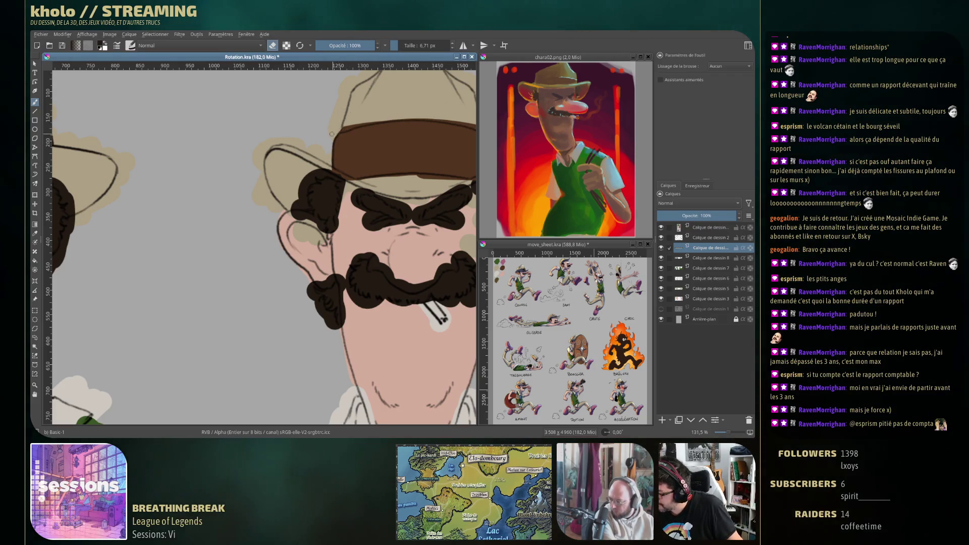
drag(373, 124, 348, 128)
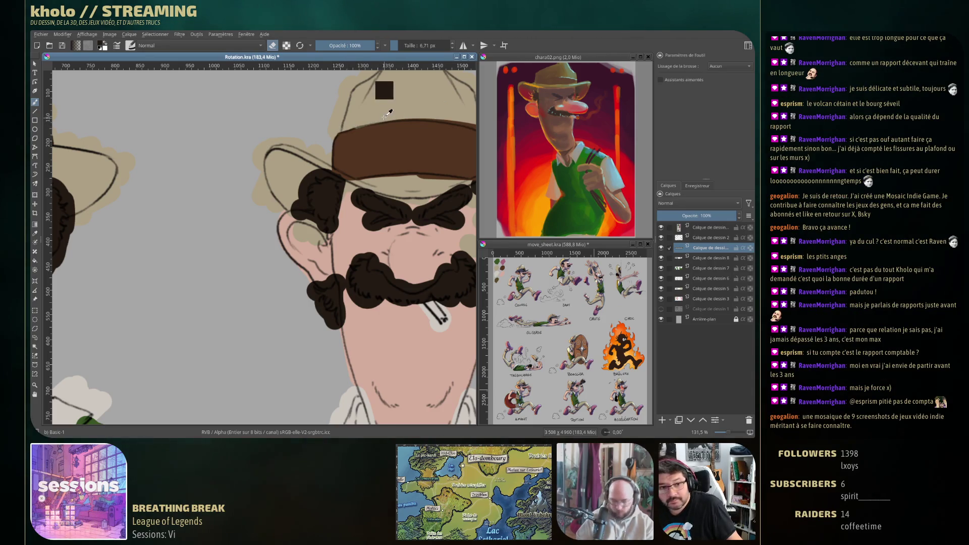
drag(382, 121, 322, 148)
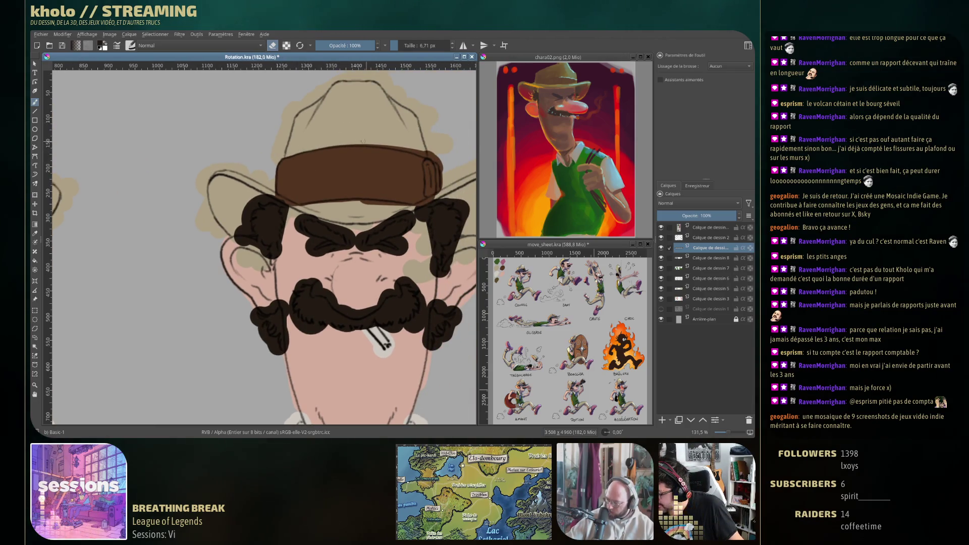
drag(451, 126, 300, 137)
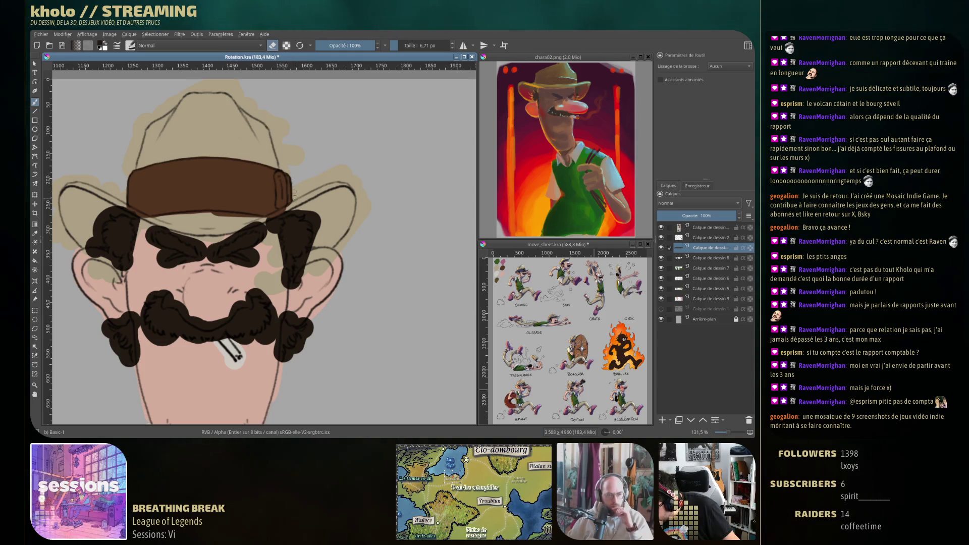
drag(270, 219, 352, 195)
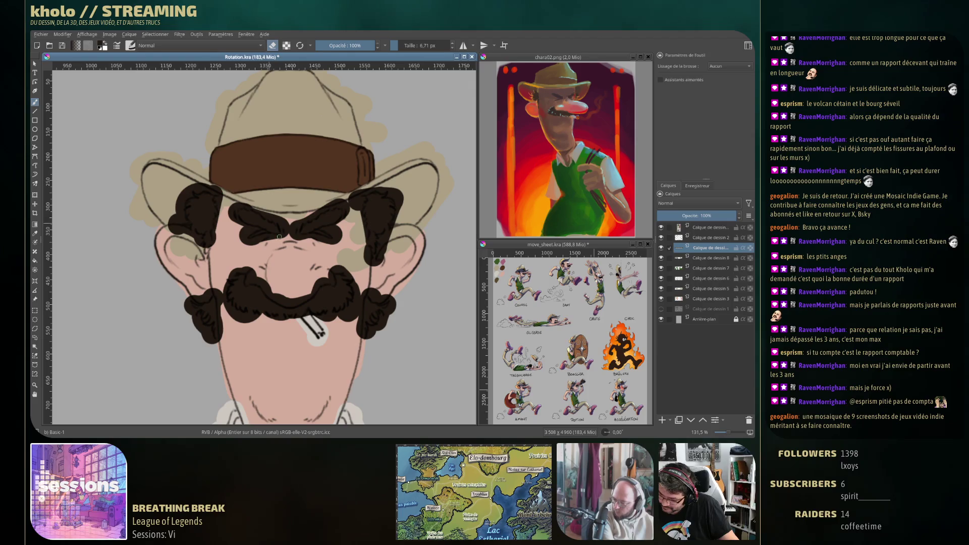
Step: Toggle the eyebrows and mustache layer's visibility to compare, then select it
click(661, 258)
click(662, 258)
click(661, 258)
click(661, 259)
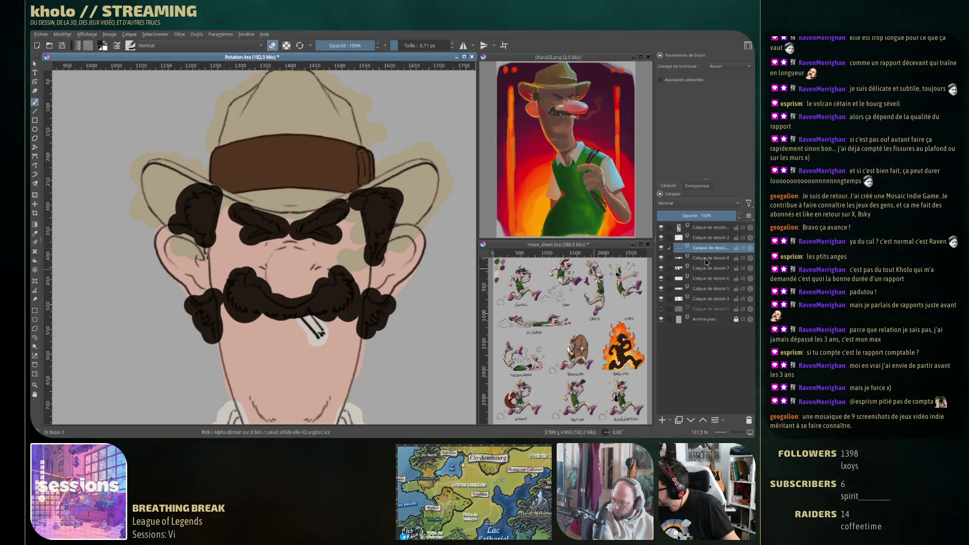
click(706, 258)
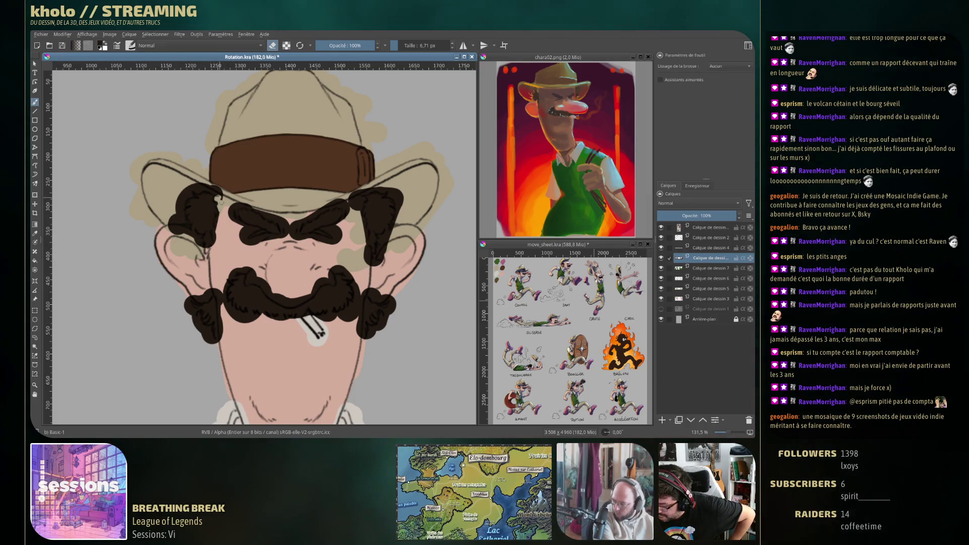
Step: Trim the left eyebrow and straighten the left hair tuft's outer edge with the eraser
mouse_move(197, 189)
mouse_down()
mouse_move(214, 192)
mouse_move(200, 183)
mouse_up()
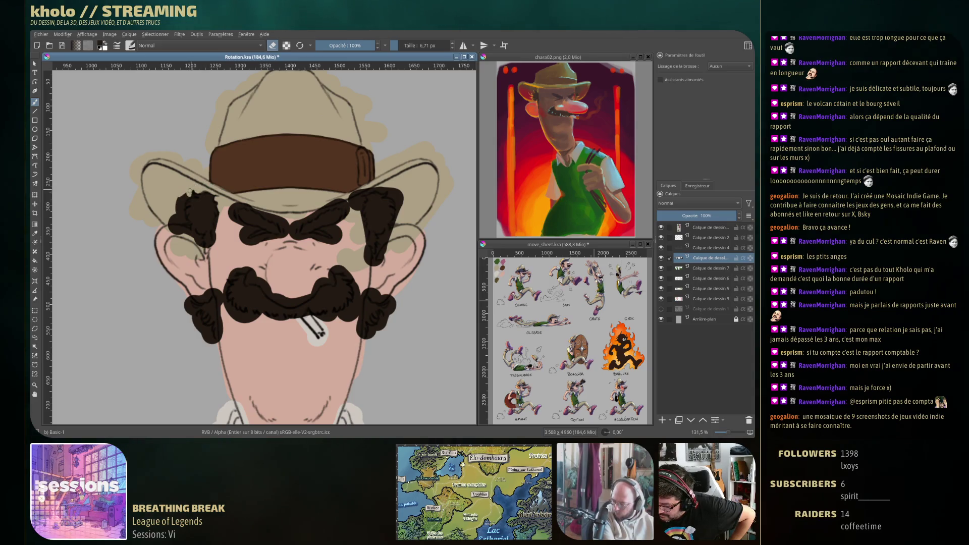
drag(172, 216, 174, 233)
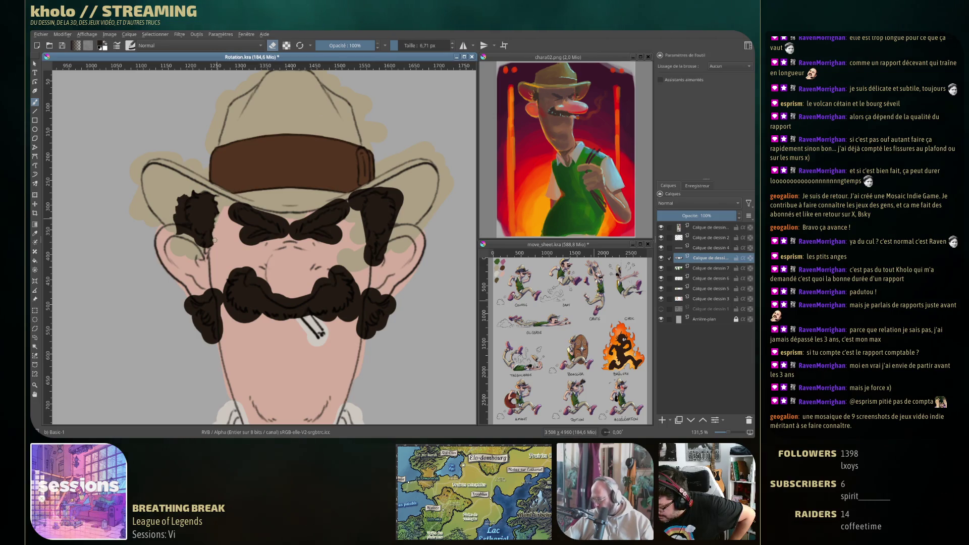
mouse_move(180, 199)
mouse_down()
mouse_move(191, 196)
mouse_move(180, 207)
mouse_up()
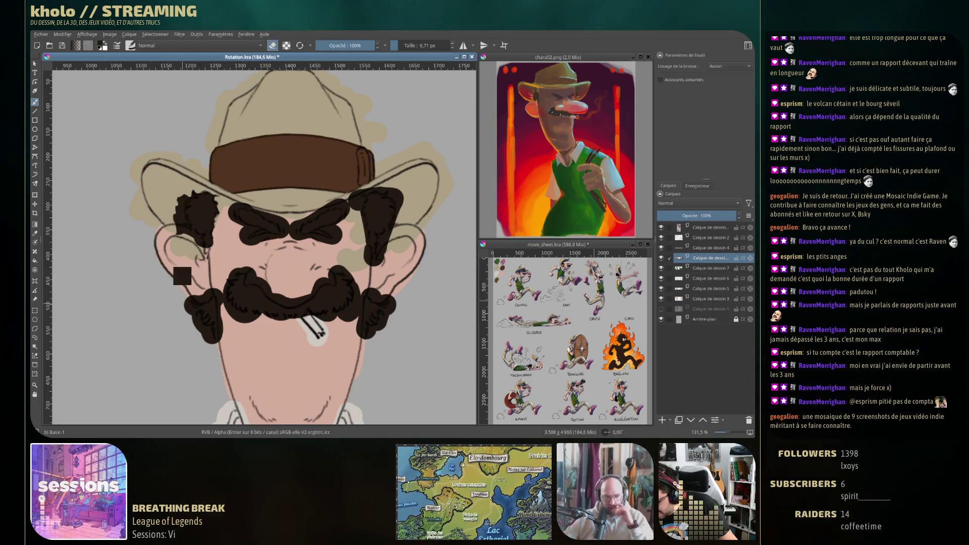
drag(179, 202, 184, 234)
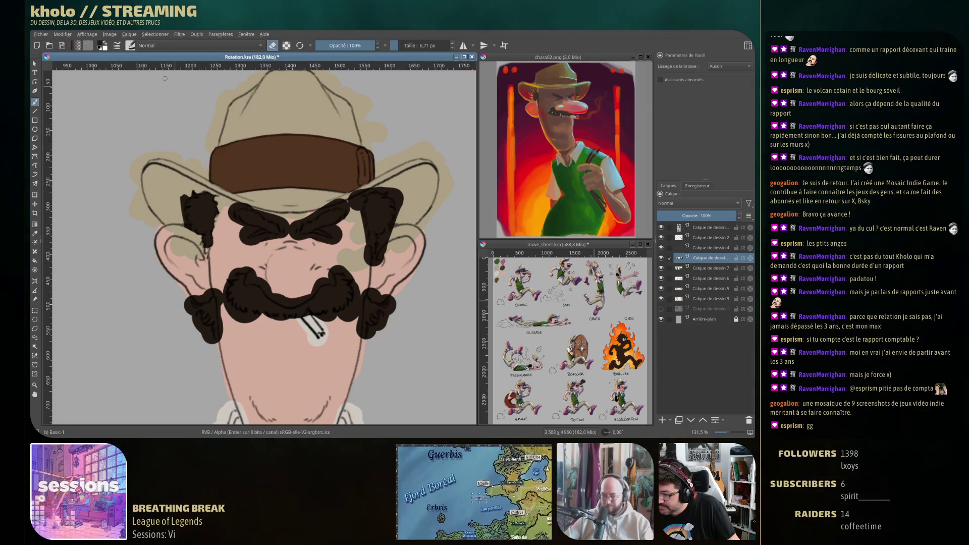
click(130, 46)
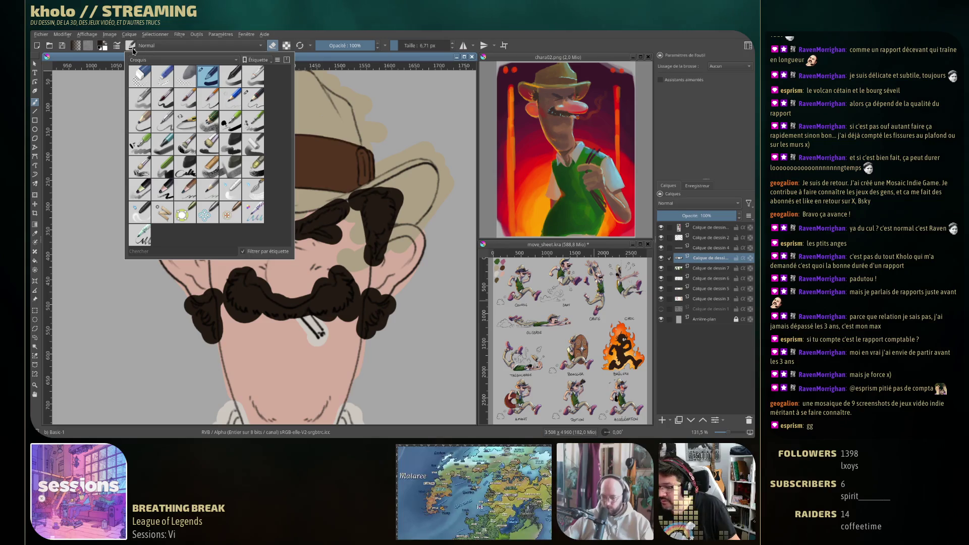
click(253, 186)
key(F5)
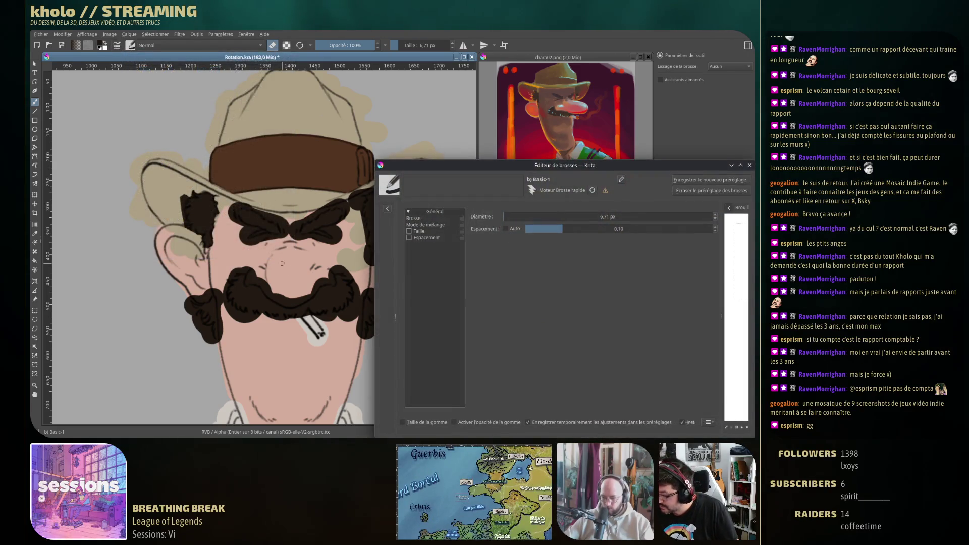
click(410, 231)
key(F5)
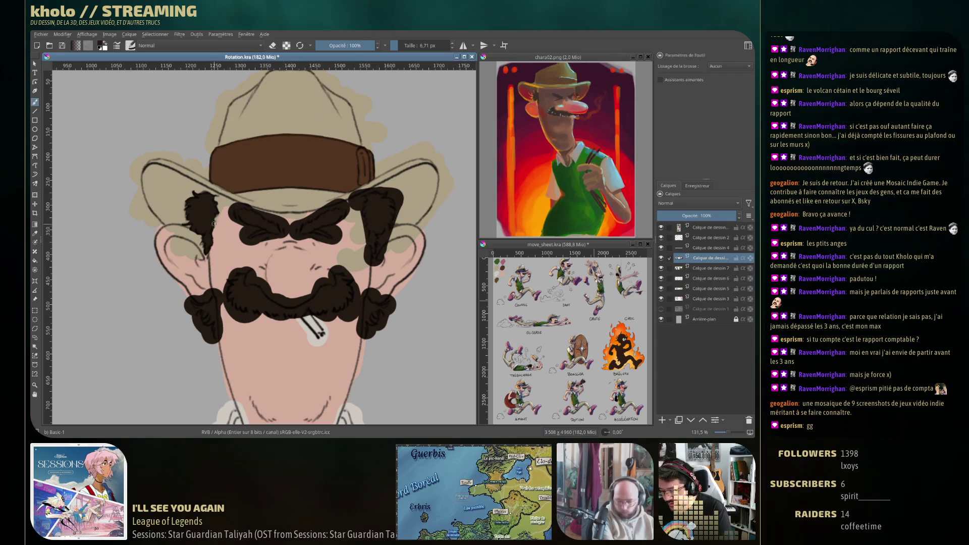
drag(334, 271, 327, 177)
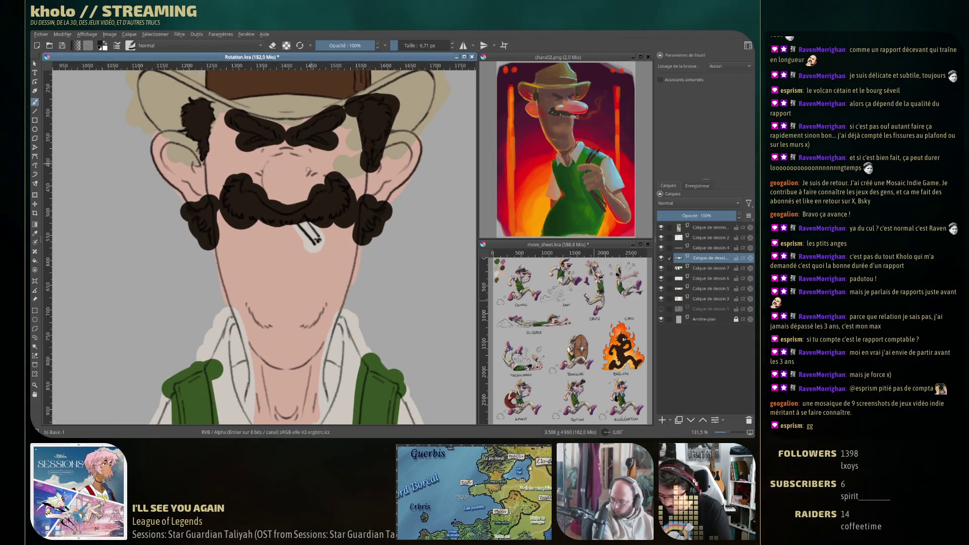
Step: Erase stray bits of the left face and ear outlines and trim the hair beside the mustache
key(e)
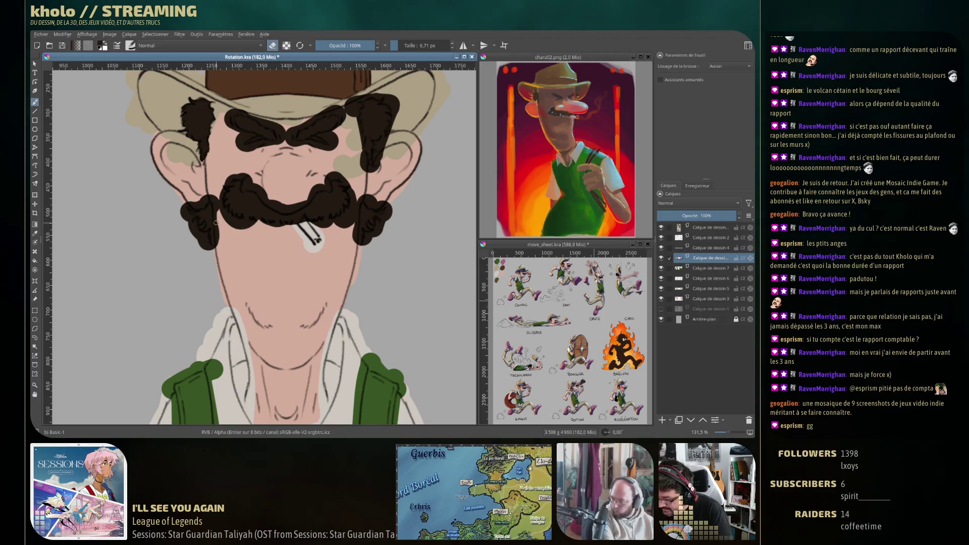
drag(216, 202, 218, 244)
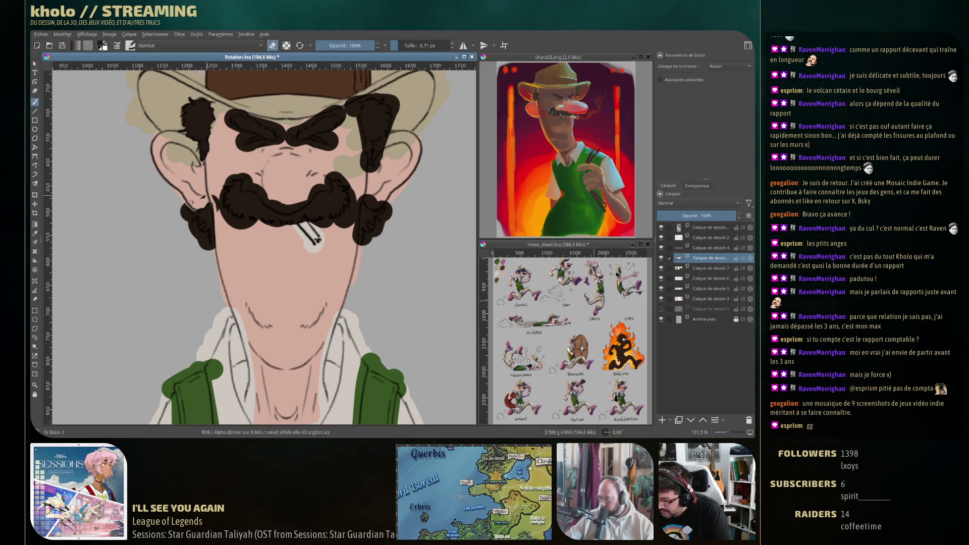
drag(203, 199, 183, 212)
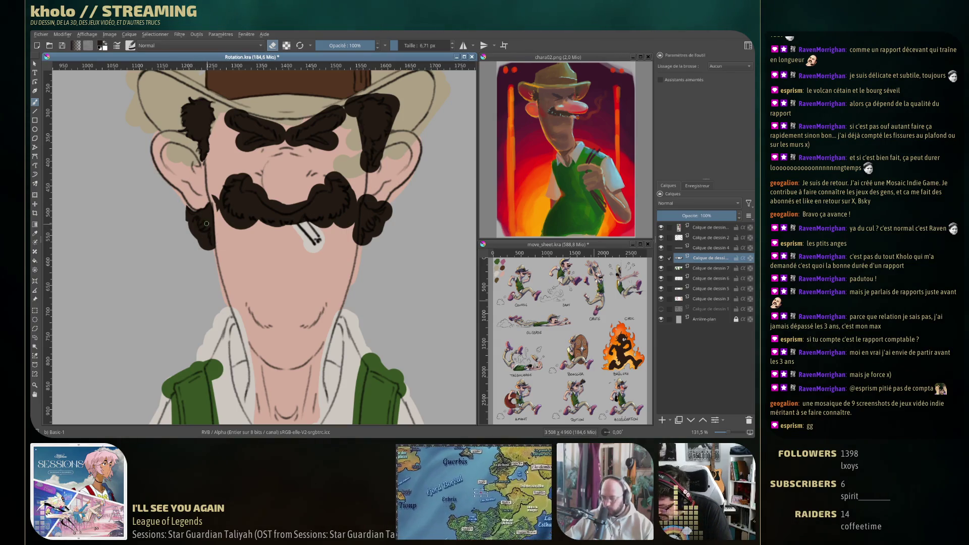
drag(198, 226, 201, 223)
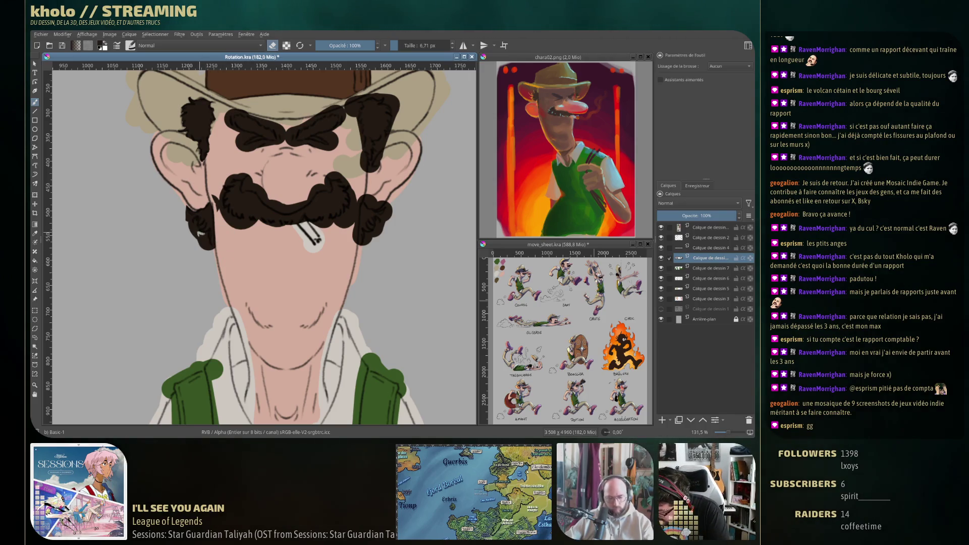
drag(204, 232, 207, 233)
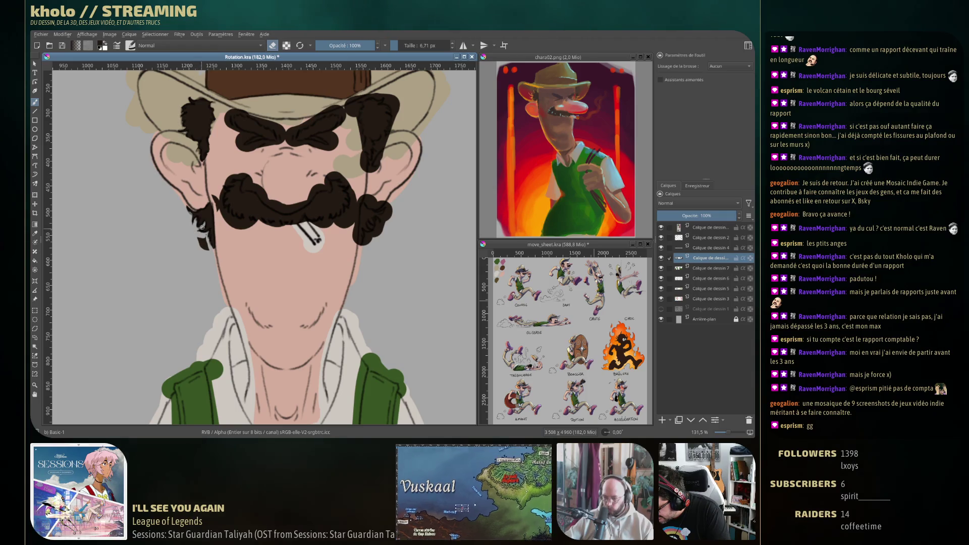
Step: Paint short hair strokes below the left sideburn and clean up the mustache edge
drag(203, 236, 205, 249)
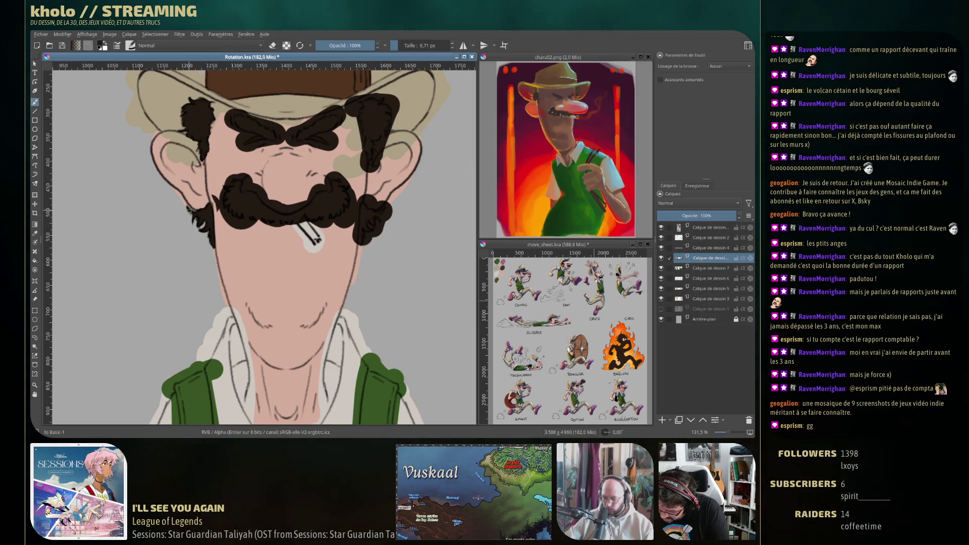
key(e)
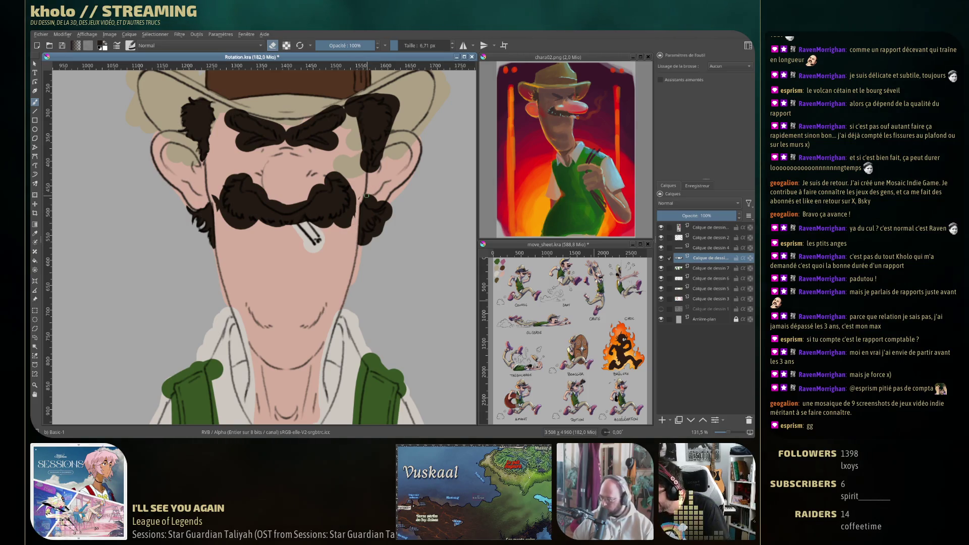
drag(364, 202, 372, 195)
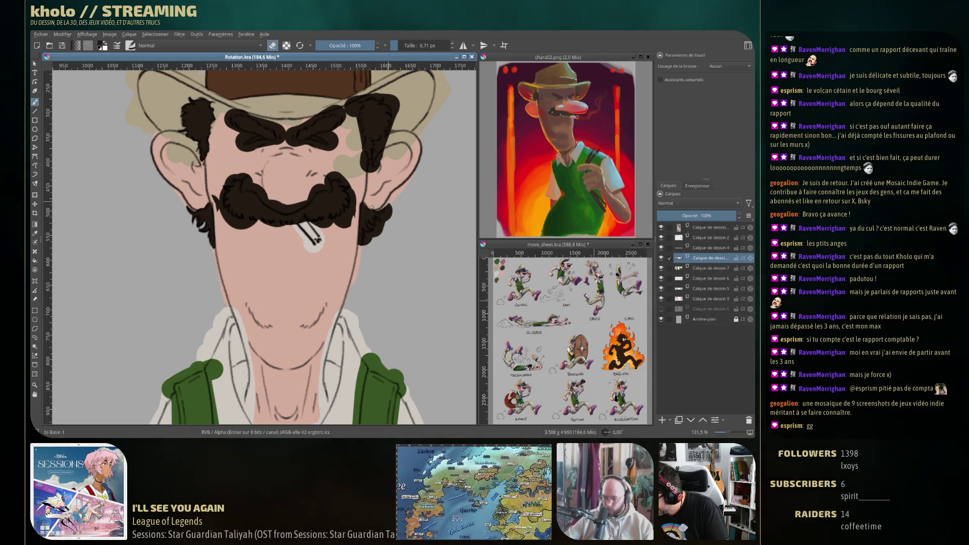
Step: Lighten the hat outline and touch up the right hair edge, undoing a stray stroke
key(e)
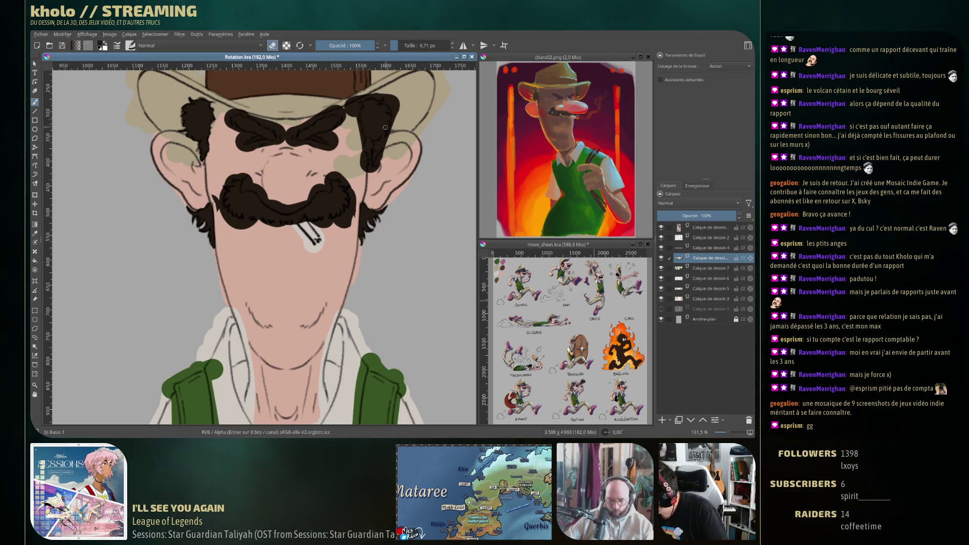
drag(370, 94, 353, 104)
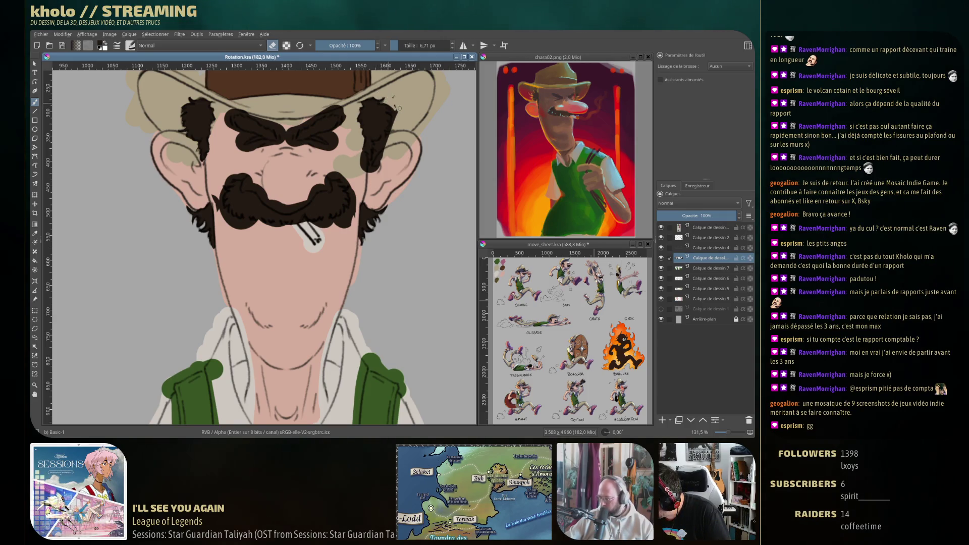
drag(399, 108, 391, 109)
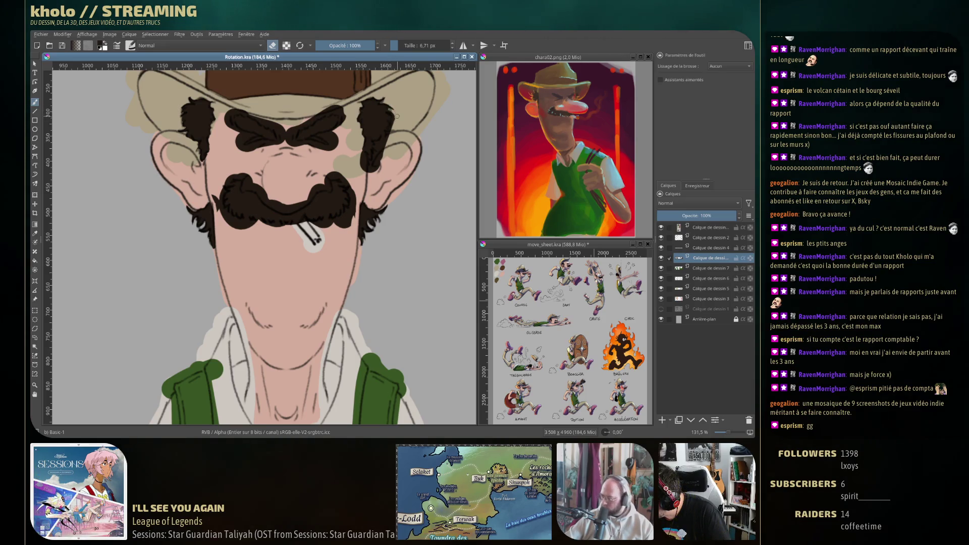
key(ctrl+z)
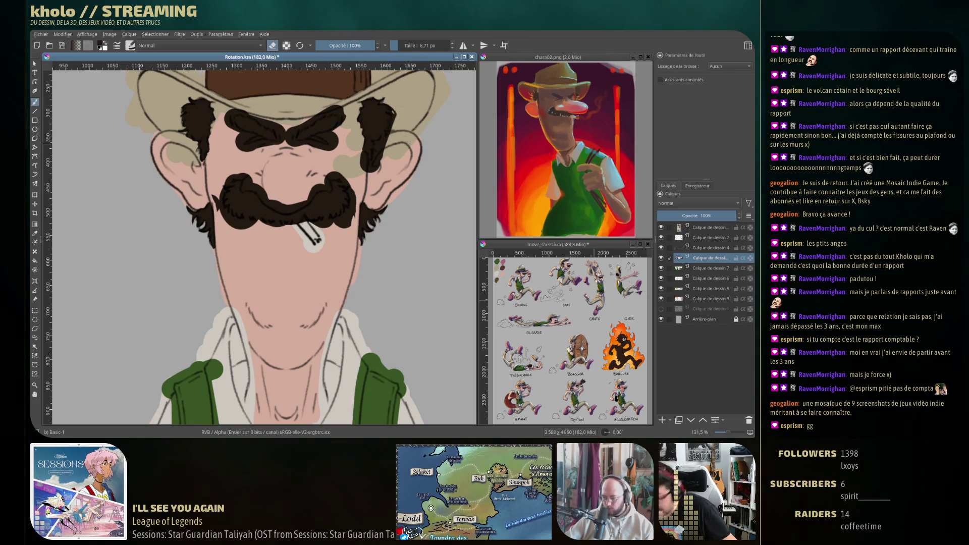
key(e)
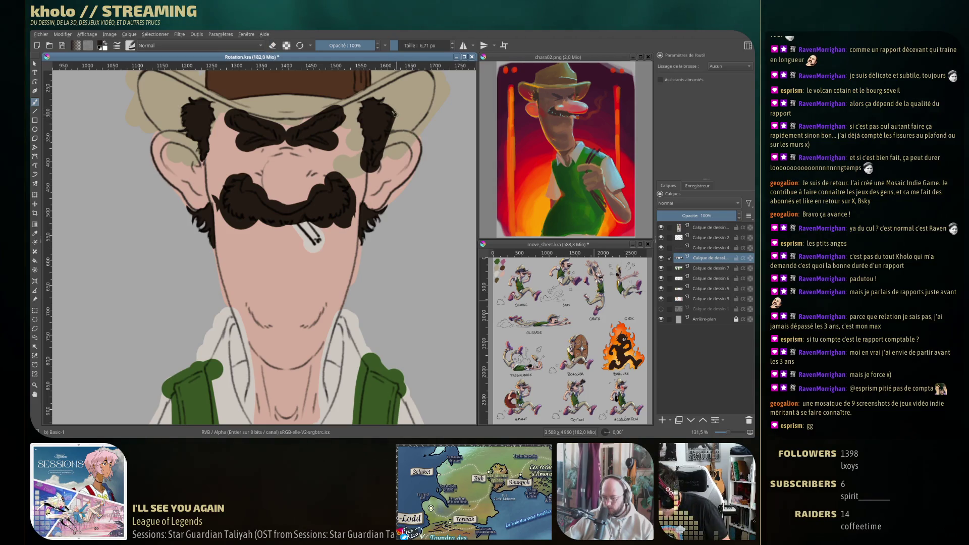
Step: Erase along the hair edge and carve the right eyebrow thinner into a frown
key(e)
drag(400, 135, 378, 191)
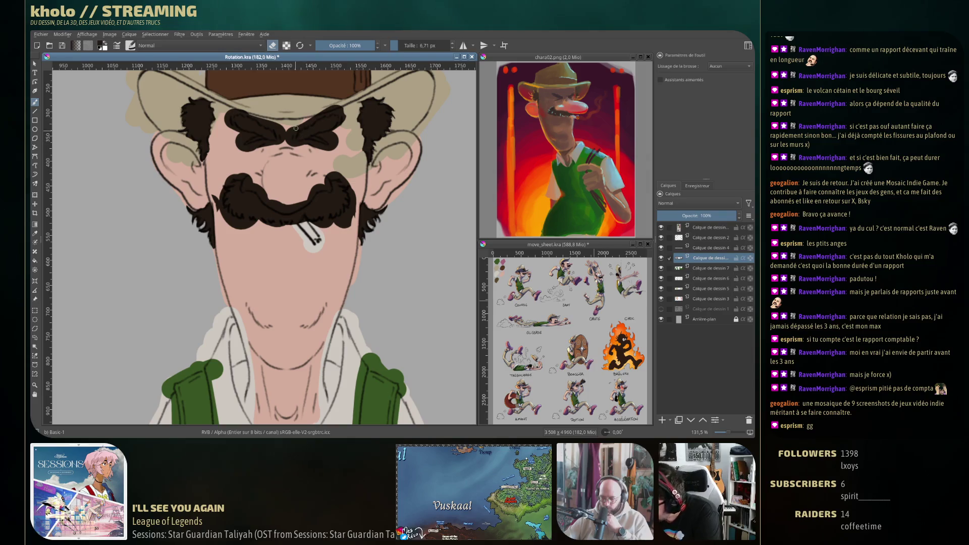
drag(294, 143, 326, 107)
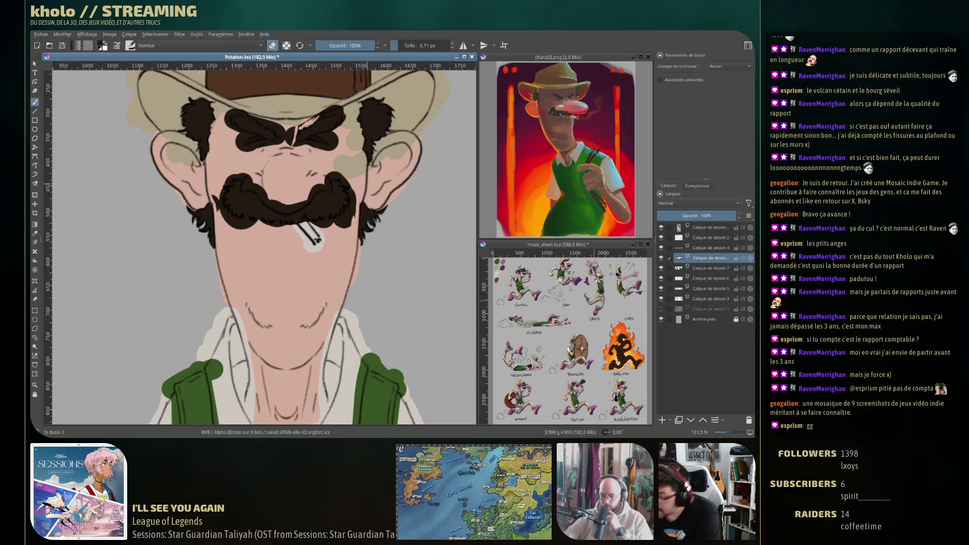
drag(319, 117, 339, 105)
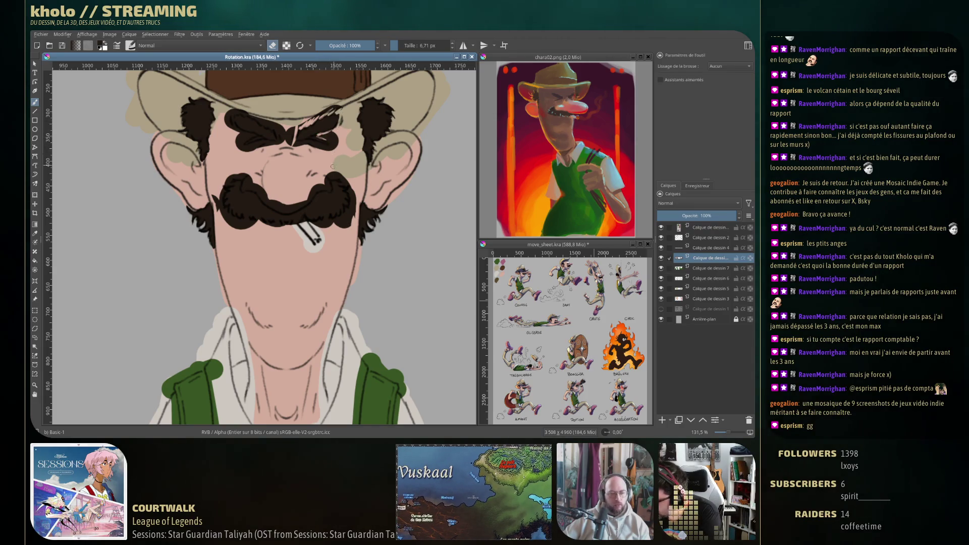
drag(389, 141, 391, 169)
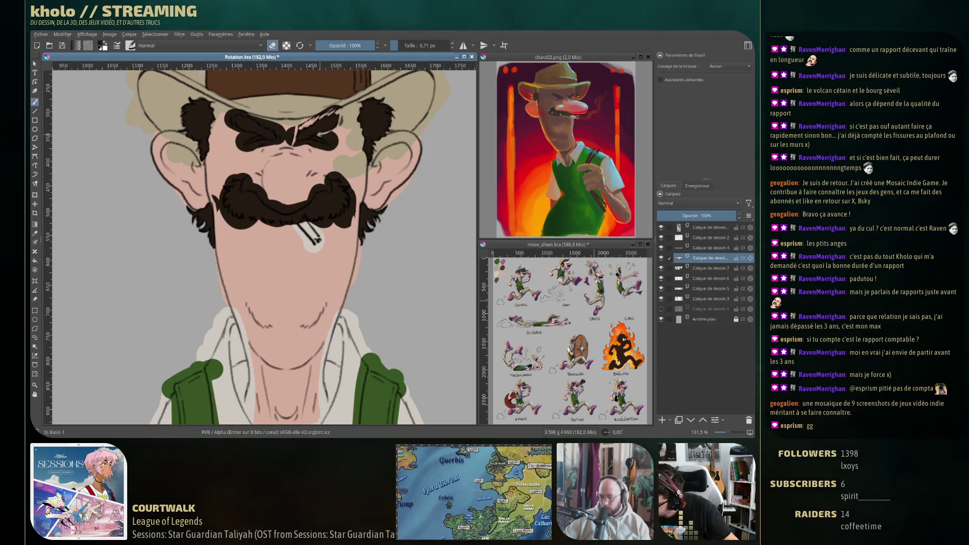
drag(319, 134, 338, 146)
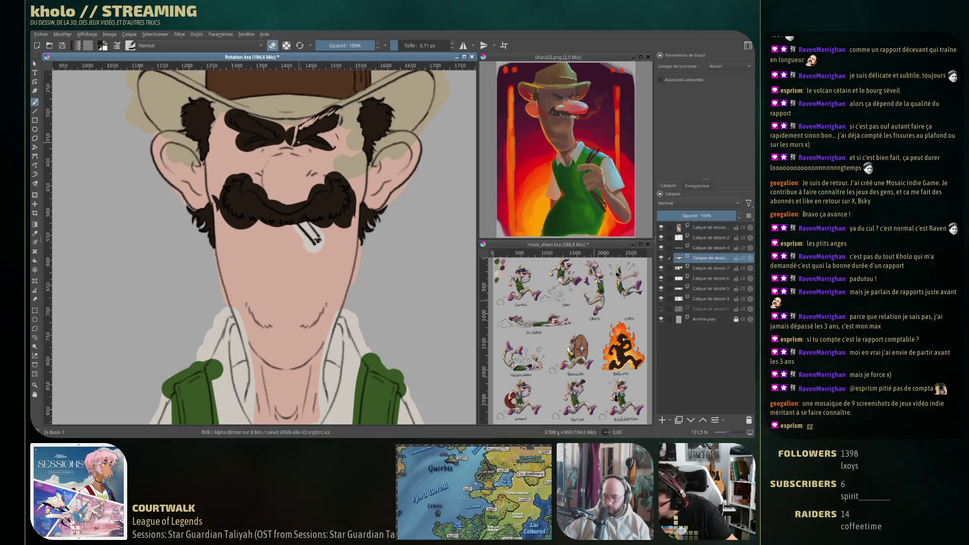
drag(327, 147, 332, 150)
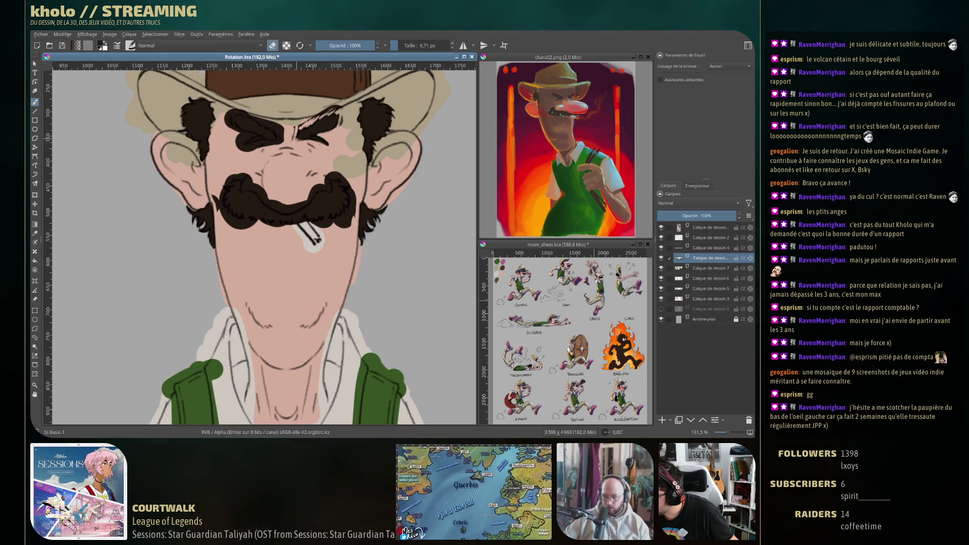
drag(295, 128, 306, 121)
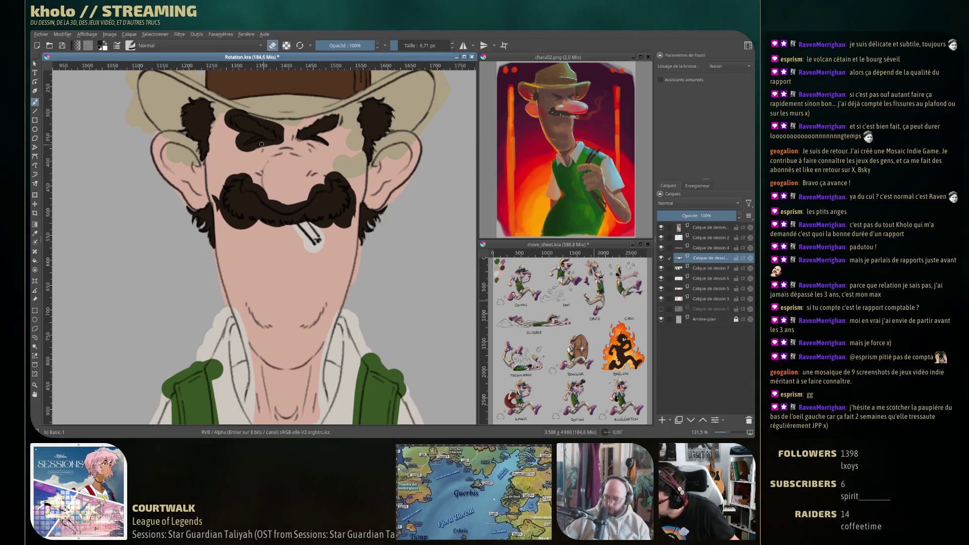
Step: Narrow the left eye lines into a squint and thin the left eyebrow's lower edge
drag(260, 142, 250, 147)
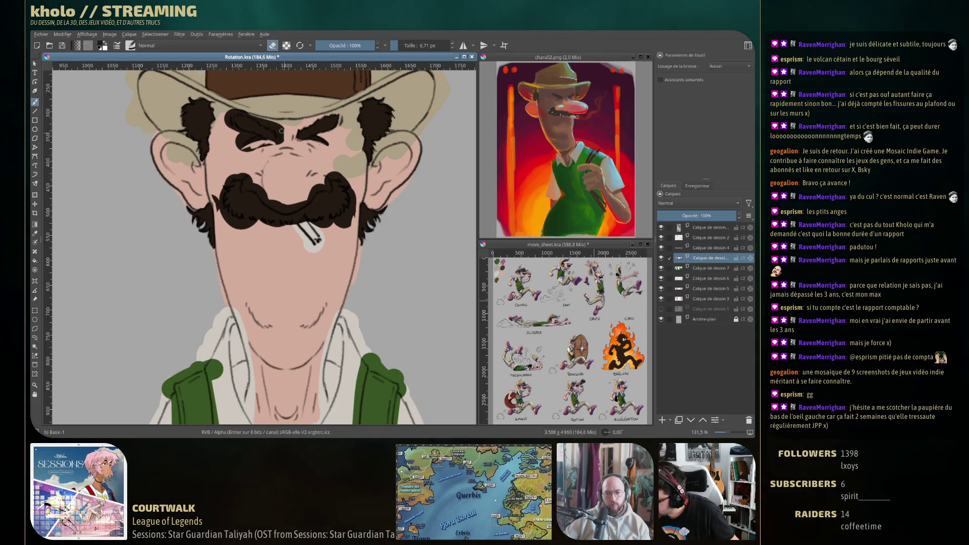
mouse_move(260, 148)
mouse_down()
mouse_move(246, 151)
mouse_move(275, 145)
mouse_up()
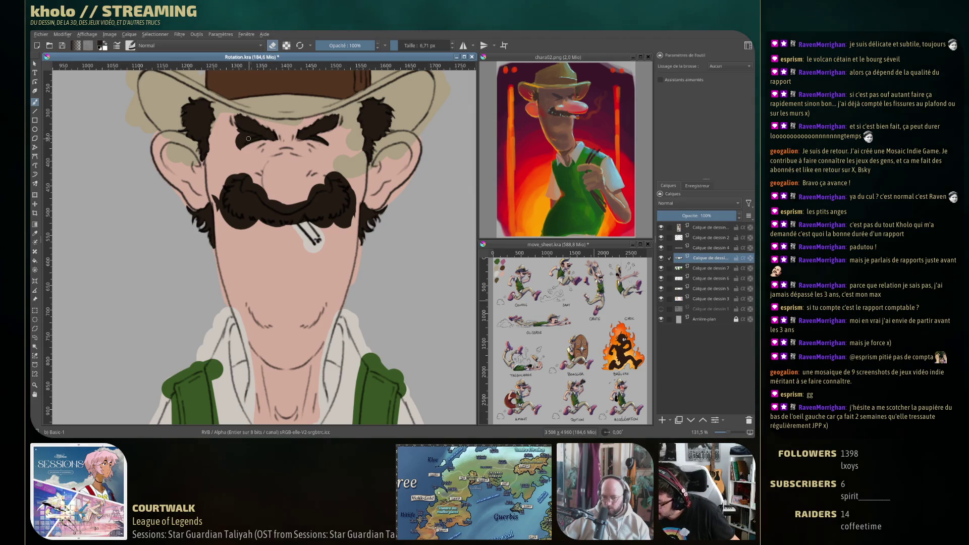
drag(238, 146, 252, 137)
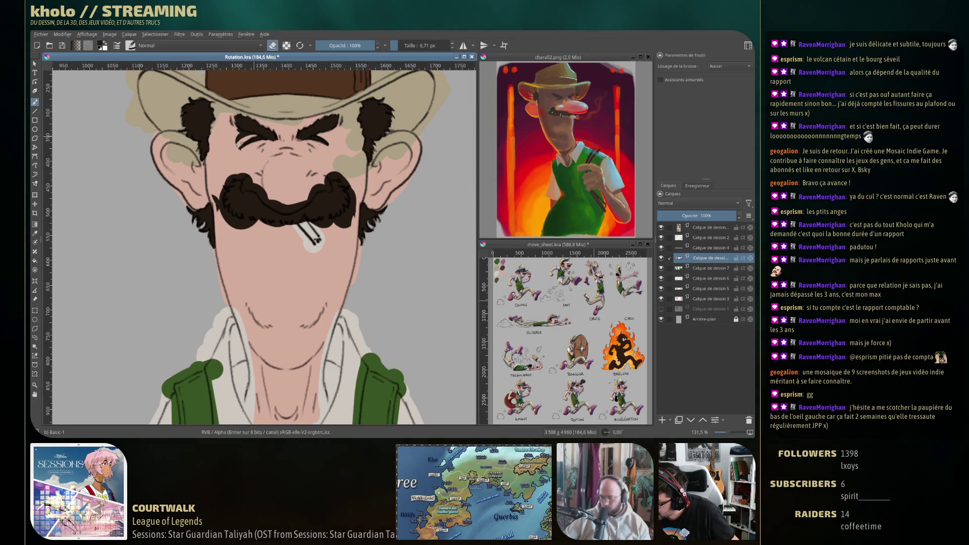
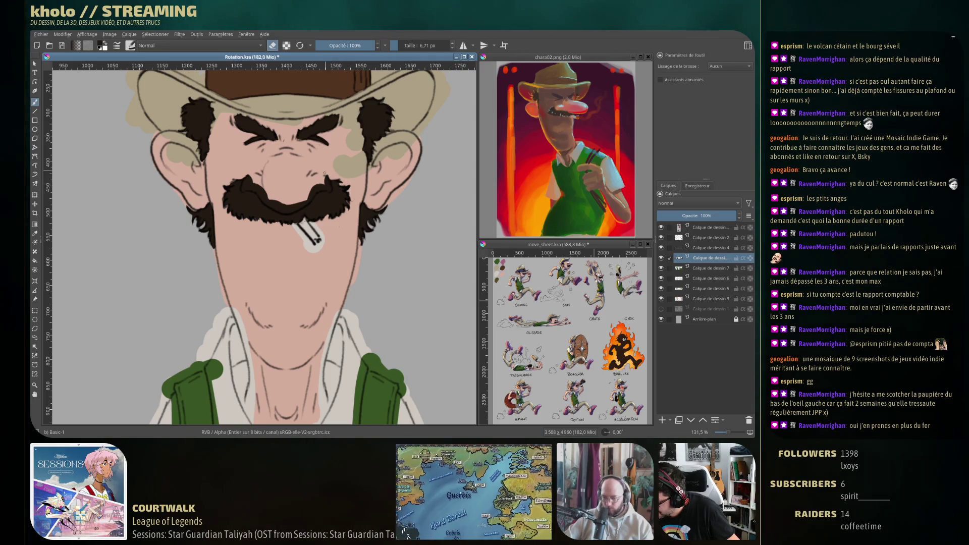
Step: Tidy the front mustache, erase part of the mouth line, and sample the mustache's dark brown
drag(242, 189, 253, 173)
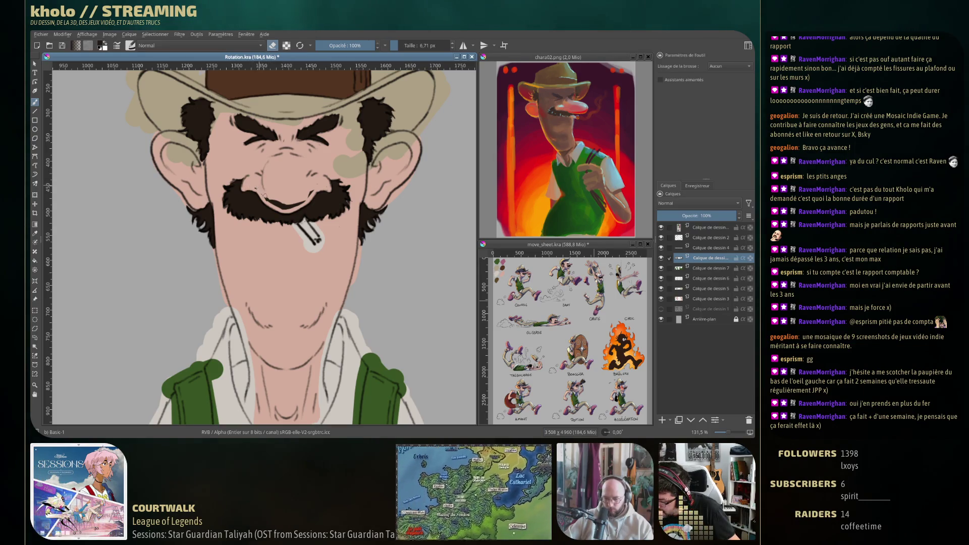
mouse_move(270, 200)
mouse_down()
mouse_move(293, 207)
mouse_move(283, 207)
mouse_move(323, 195)
mouse_up()
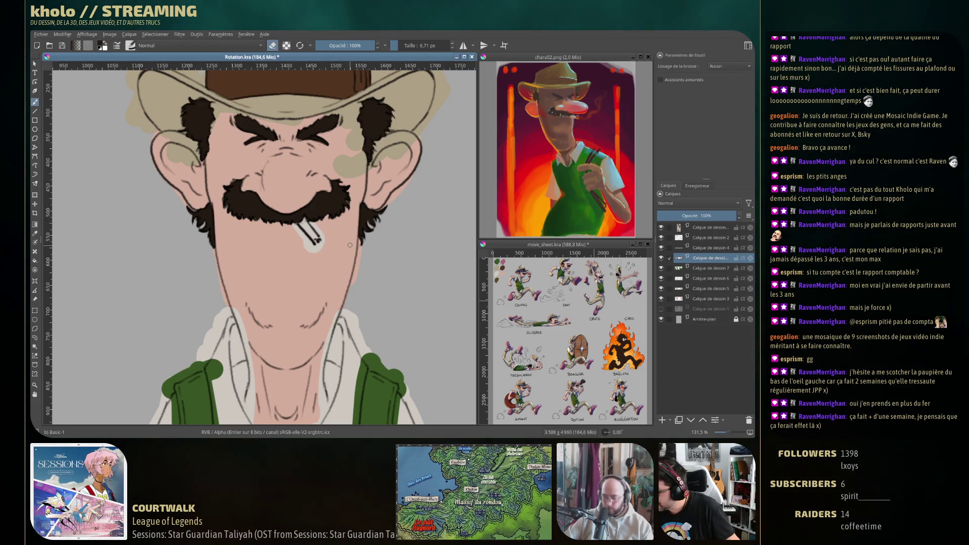
key(e)
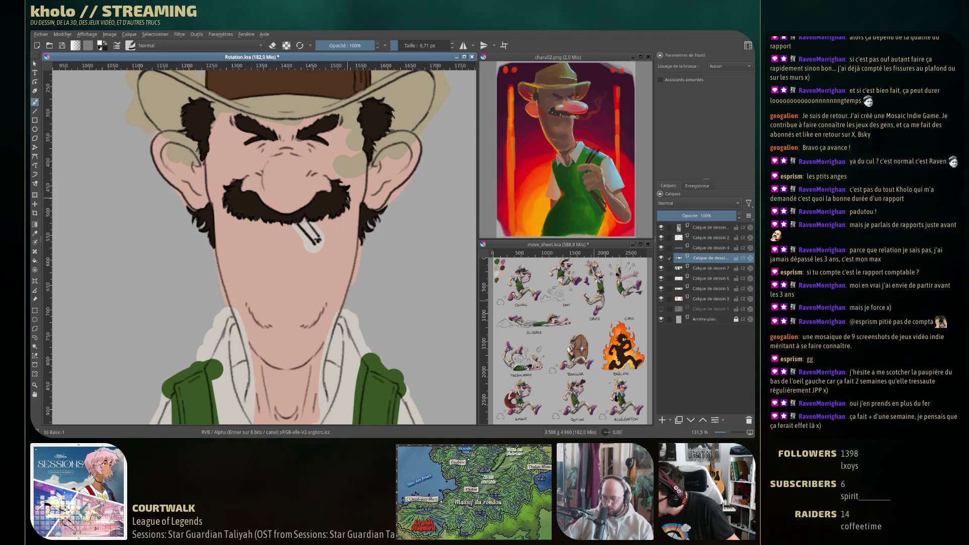
ctrl+click(346, 196)
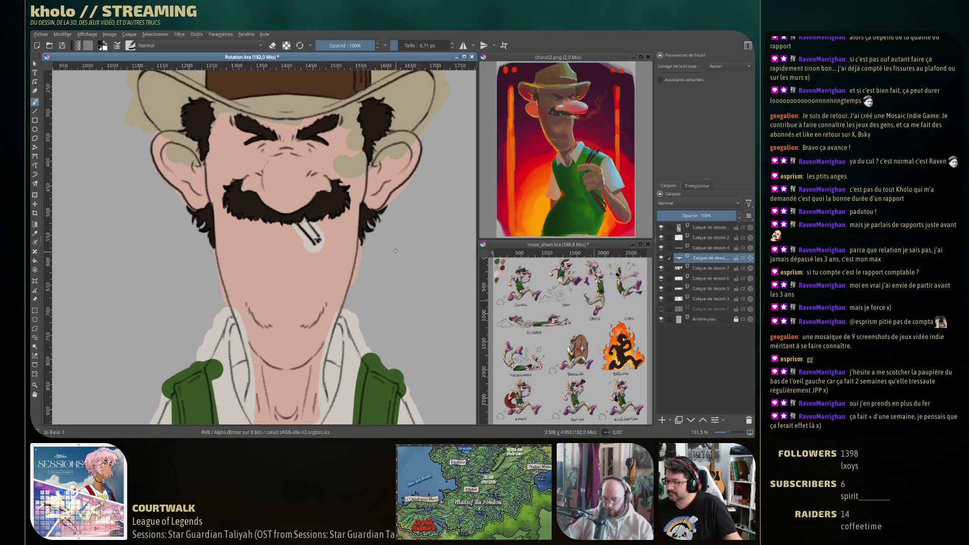
key(period)
Step: On the profile head, erase mustache edges near the nose, curl and cigarette tip, and darken the cigarette's top
drag(370, 256, 374, 222)
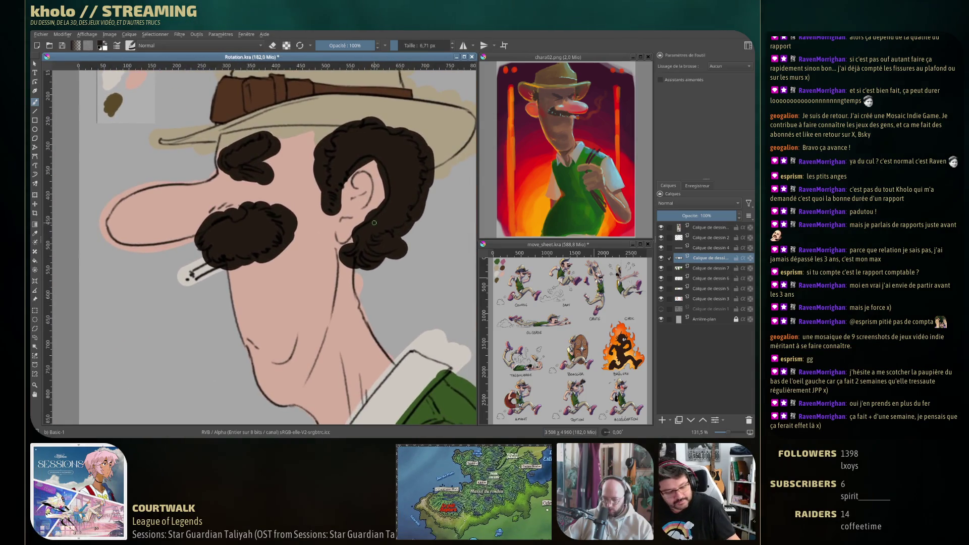
key(e)
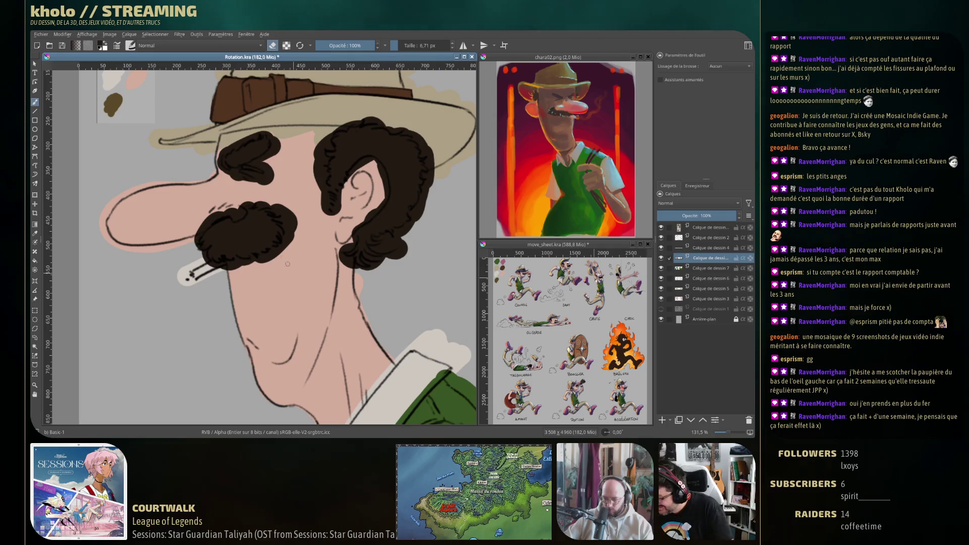
mouse_move(196, 233)
mouse_down()
mouse_move(241, 214)
mouse_move(222, 211)
mouse_up()
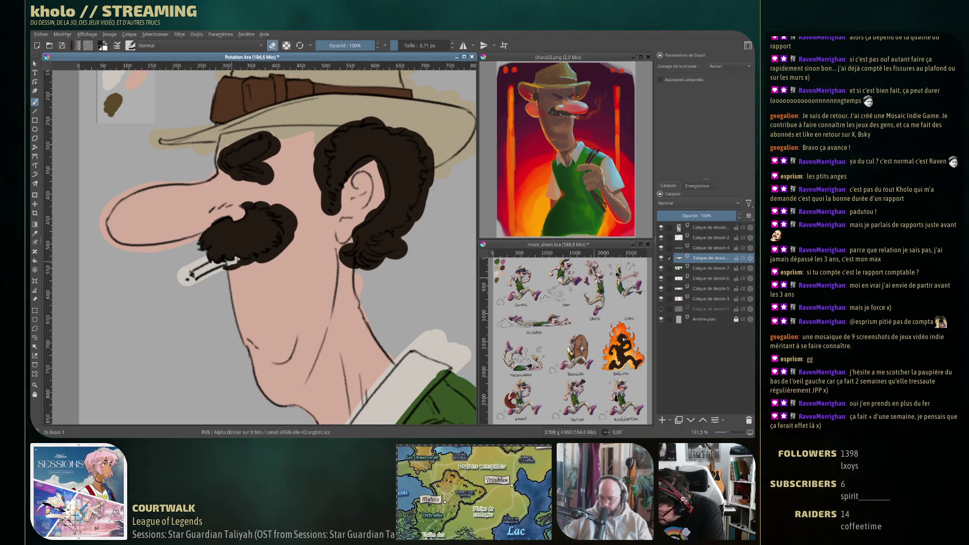
mouse_move(252, 260)
mouse_down()
mouse_move(288, 233)
mouse_move(275, 218)
mouse_move(286, 228)
mouse_up()
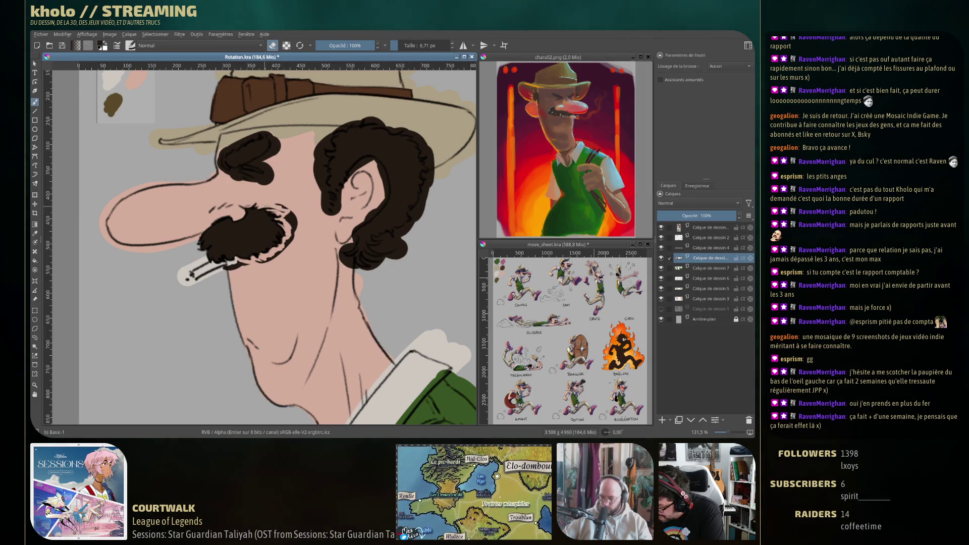
drag(276, 204, 294, 236)
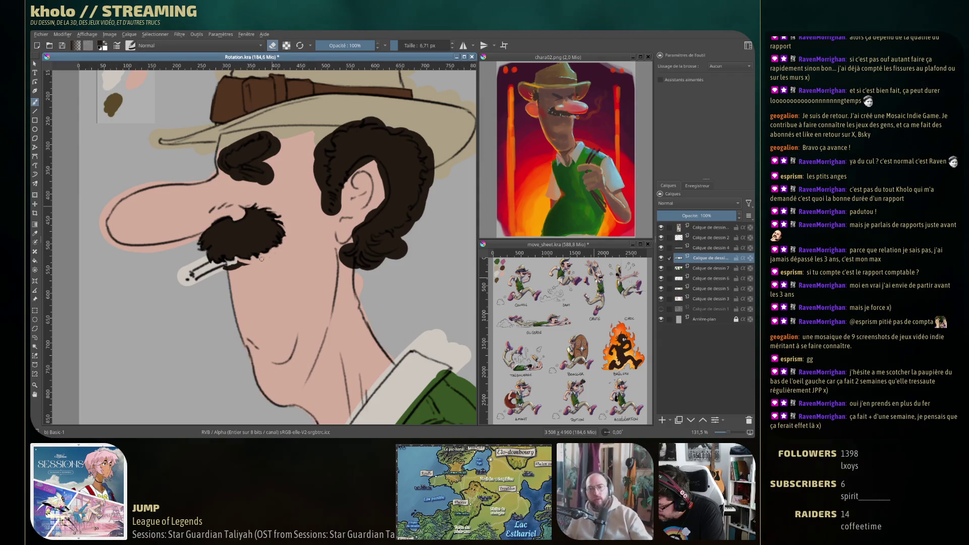
mouse_move(238, 267)
mouse_down()
mouse_move(247, 261)
mouse_move(232, 245)
mouse_move(198, 236)
mouse_up()
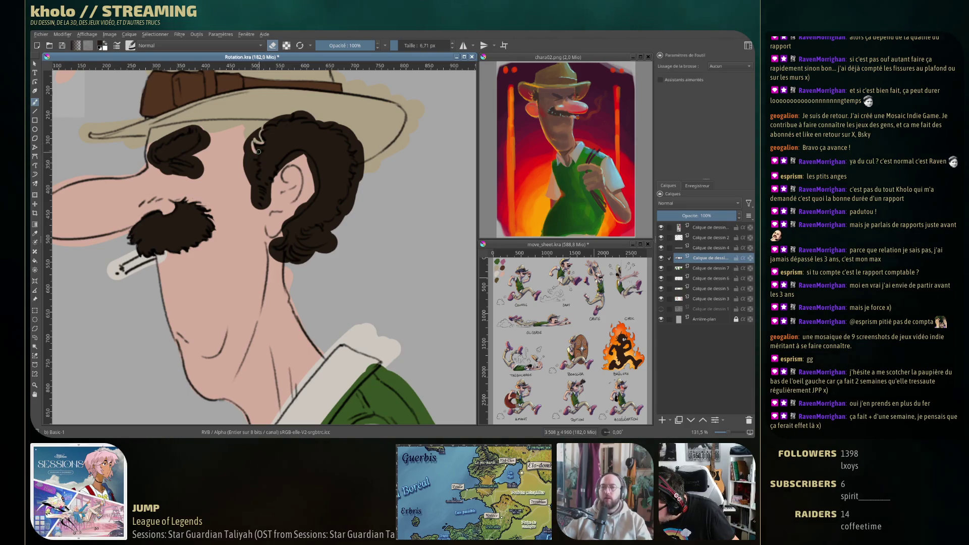
Step: Paint white highlights into the hair curl and ink the ear's outer edge
drag(257, 151, 254, 163)
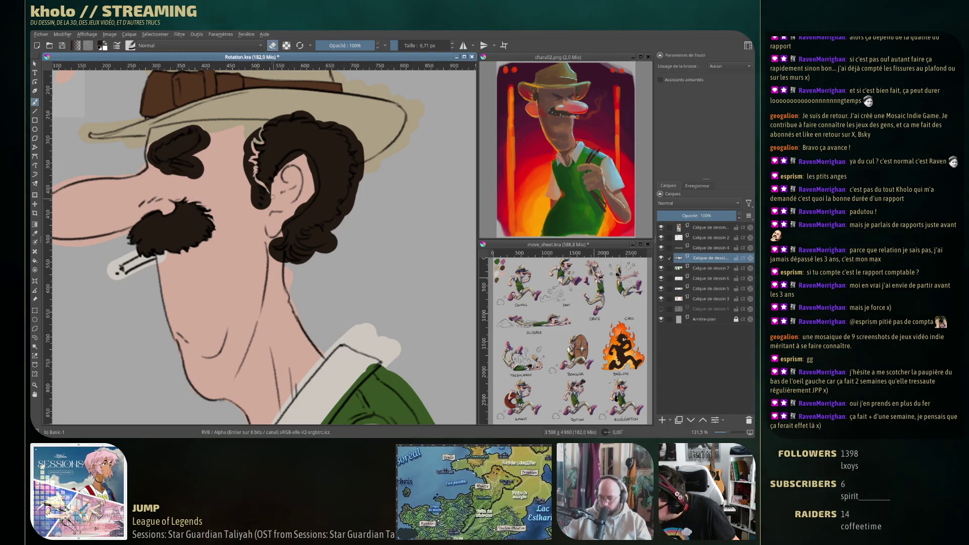
drag(271, 151, 267, 188)
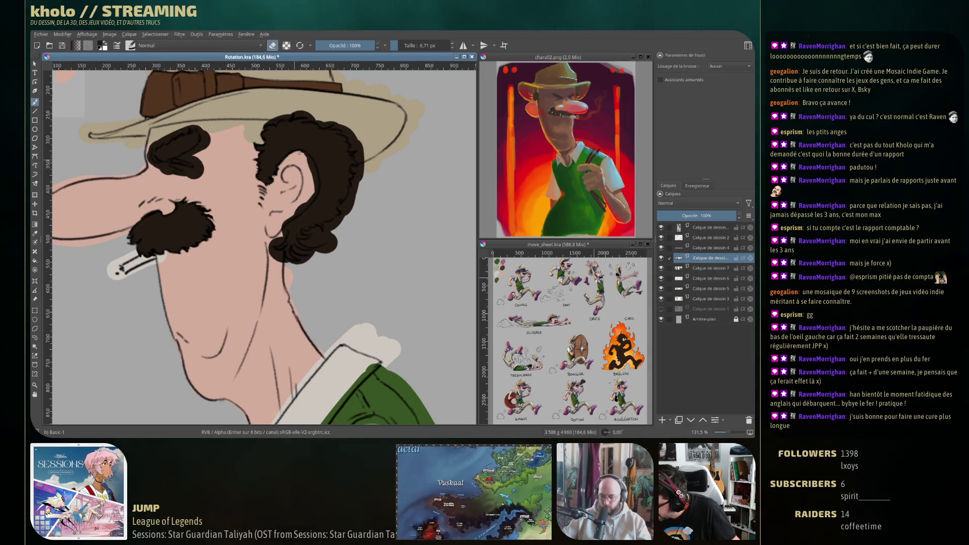
drag(308, 157, 318, 188)
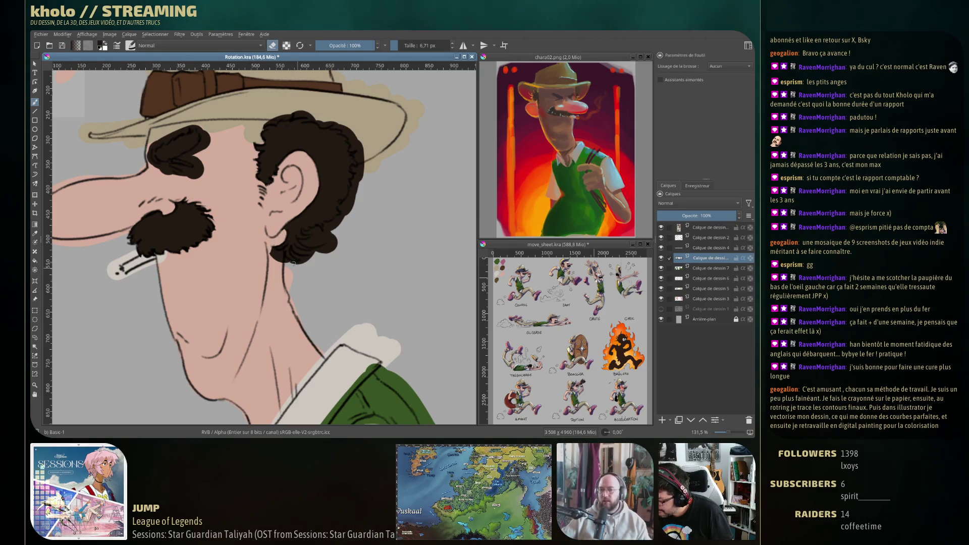
Step: Add hatch shading below the ear and a line along the jaw edge
drag(275, 251, 281, 260)
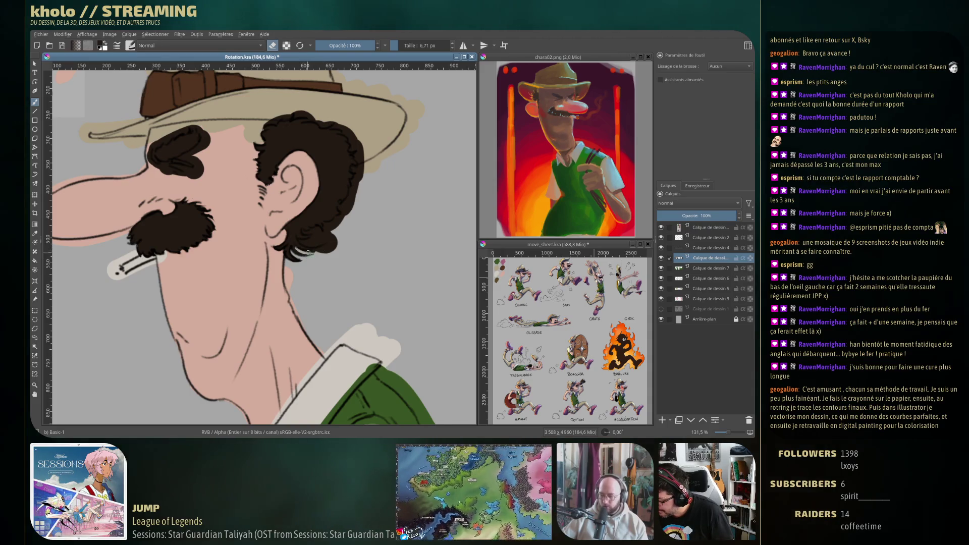
drag(304, 248, 329, 244)
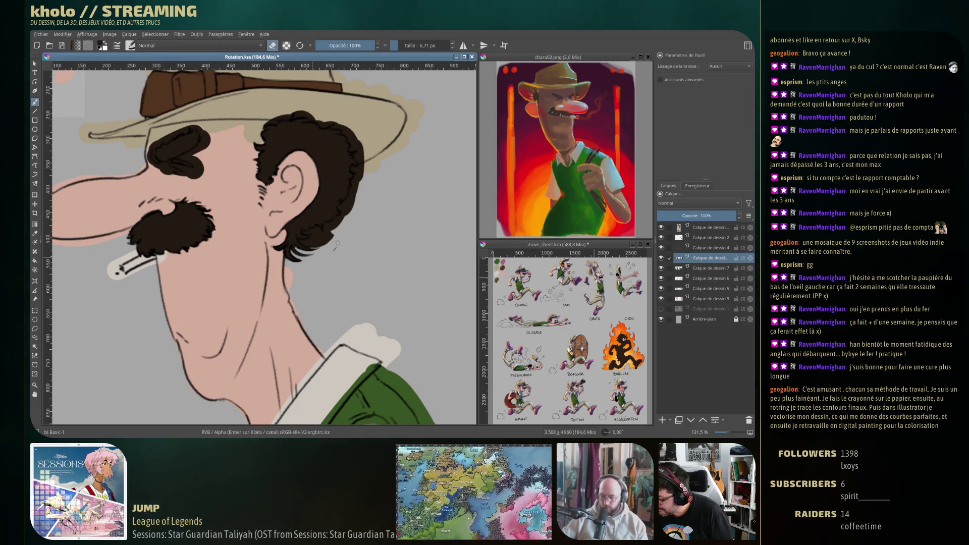
drag(319, 245, 302, 234)
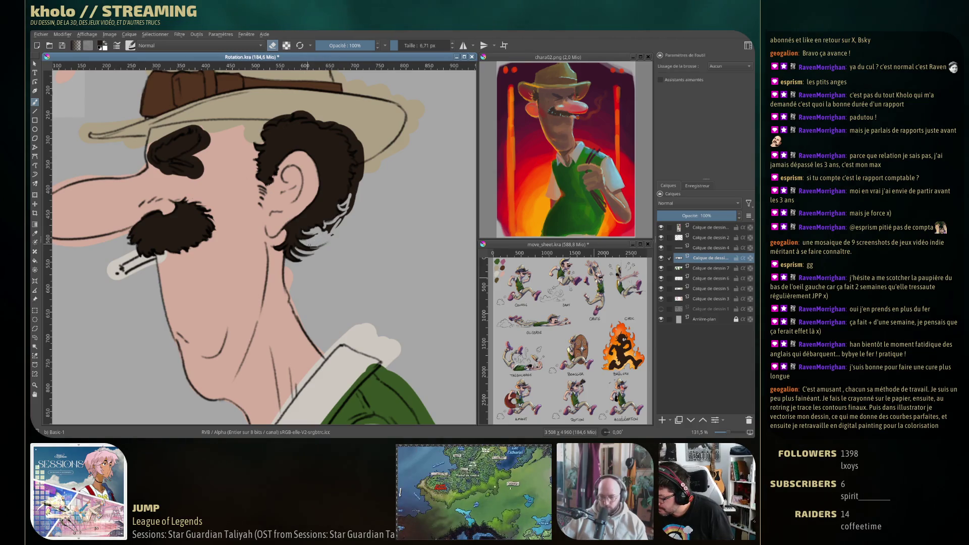
key(e)
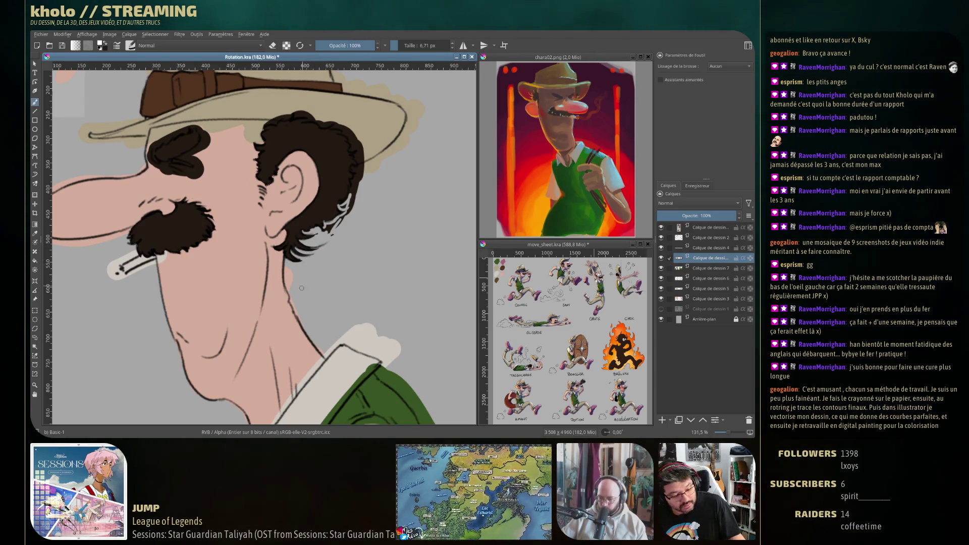
key(e)
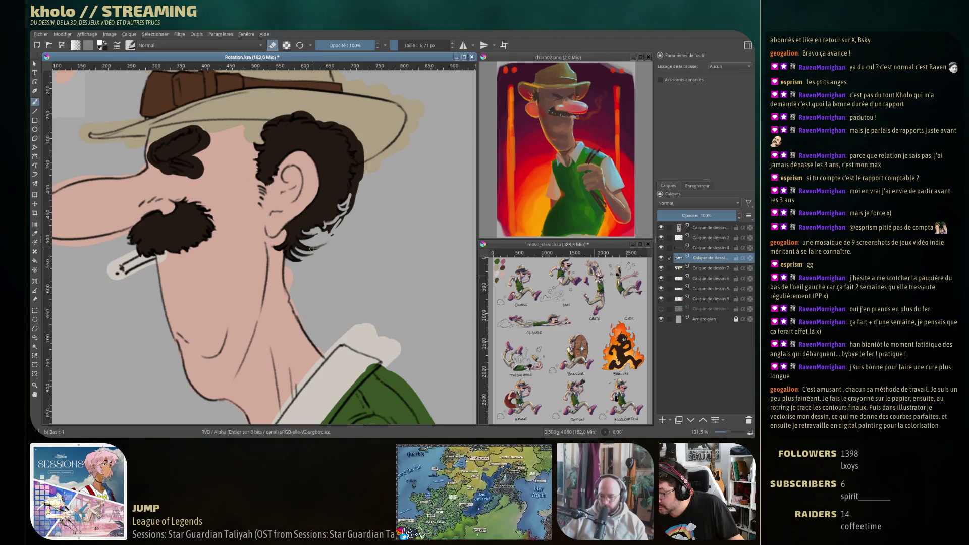
key(e)
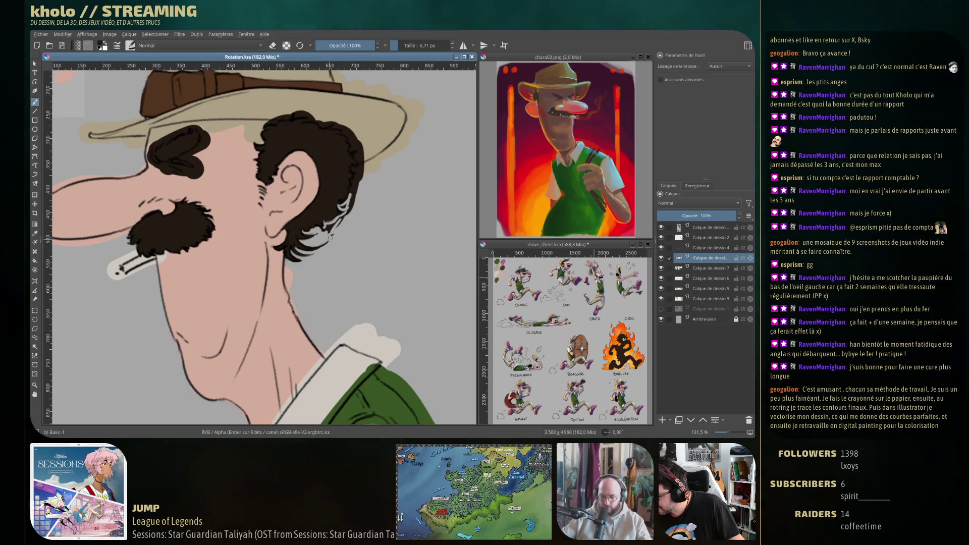
key(e)
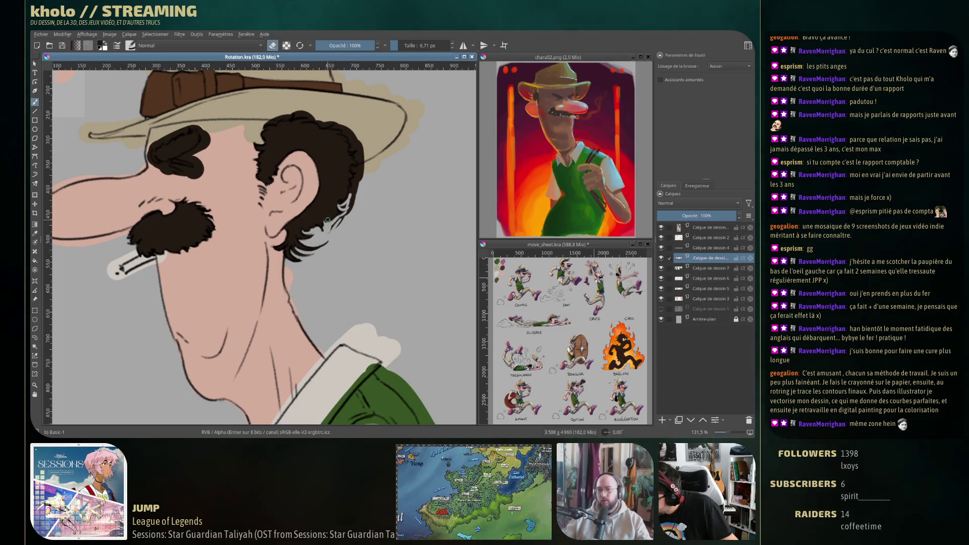
key(e)
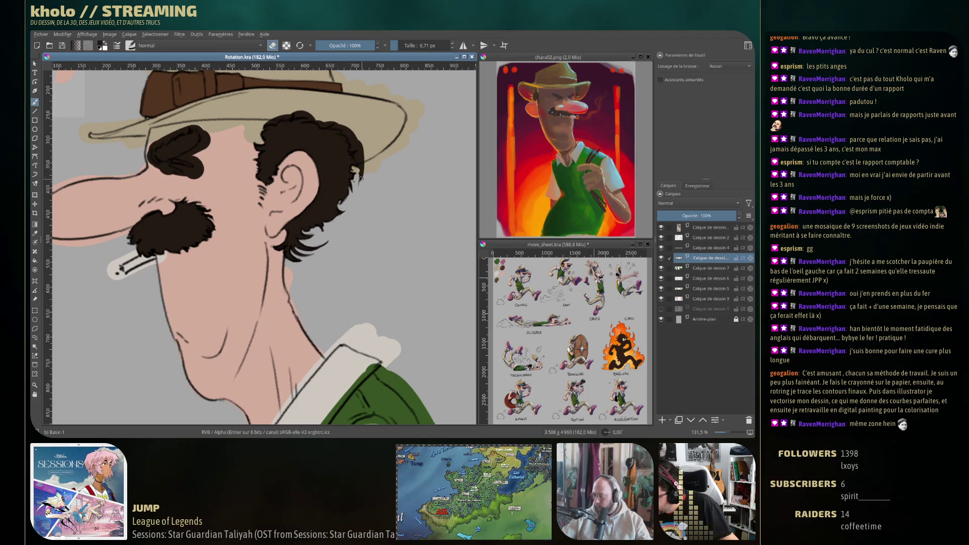
Step: Erase loose dark strands along the hair's outer edge beside the ear
drag(359, 174, 360, 185)
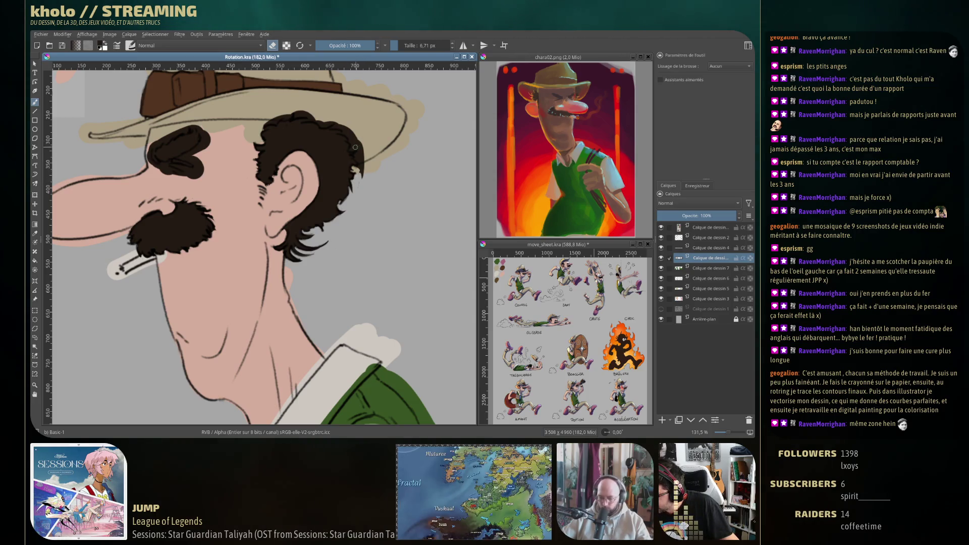
drag(352, 149, 358, 148)
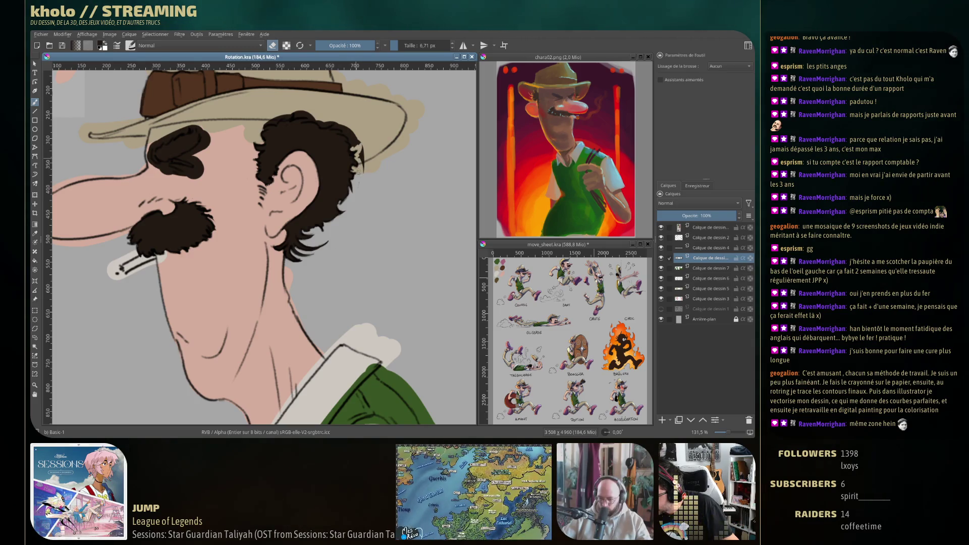
drag(363, 172, 361, 151)
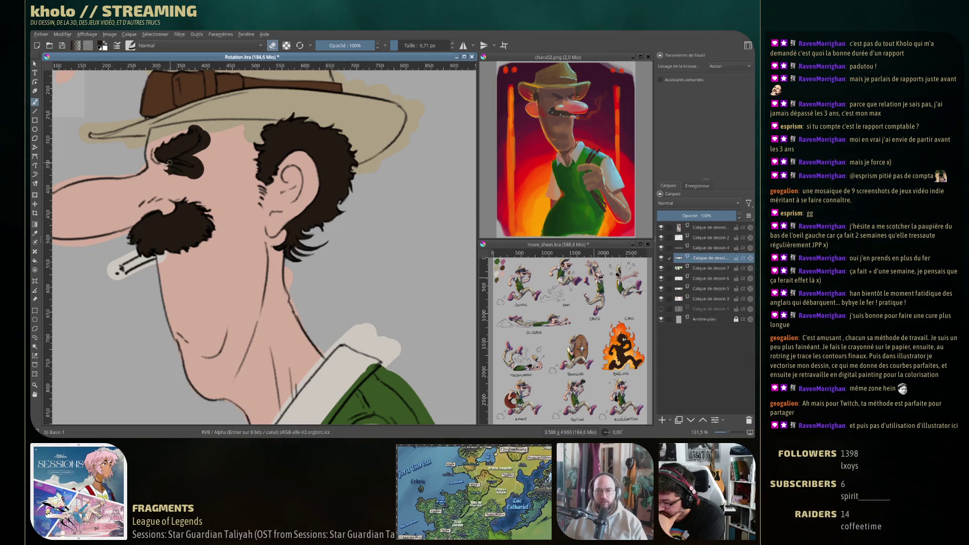
Step: Trim the dark eyebrow and redraw the eye beneath it as a squint
drag(167, 165, 186, 168)
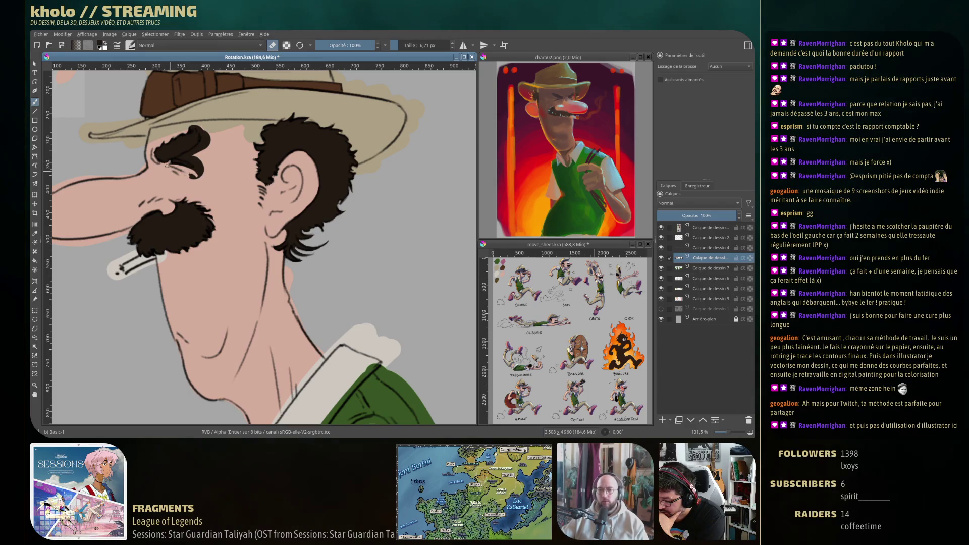
drag(182, 156, 190, 152)
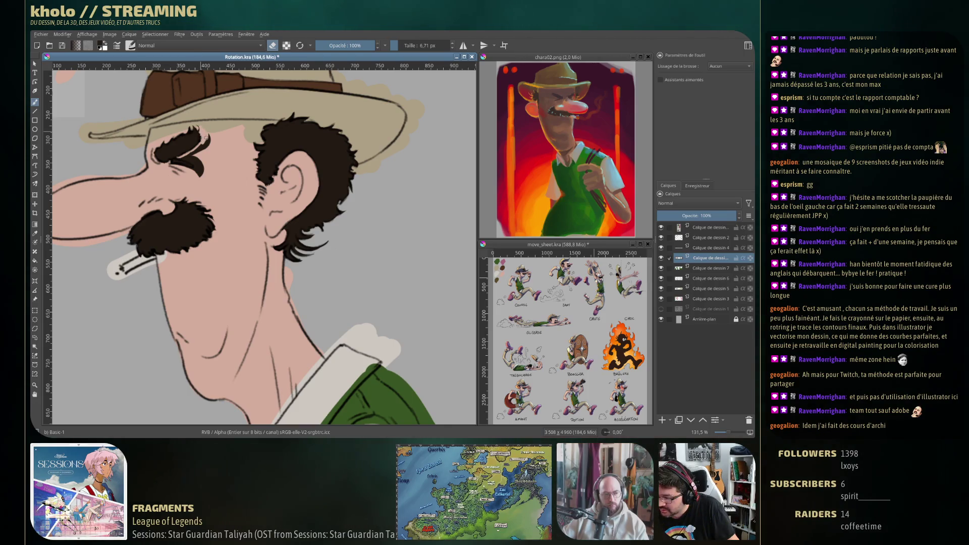
mouse_move(201, 157)
mouse_down()
mouse_move(182, 165)
mouse_move(202, 168)
mouse_move(202, 148)
mouse_up()
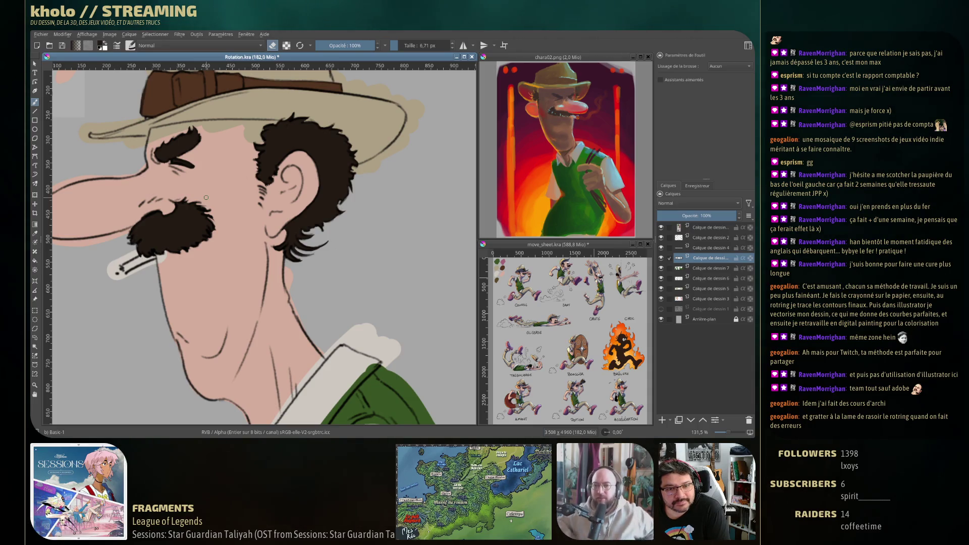
drag(342, 189, 367, 219)
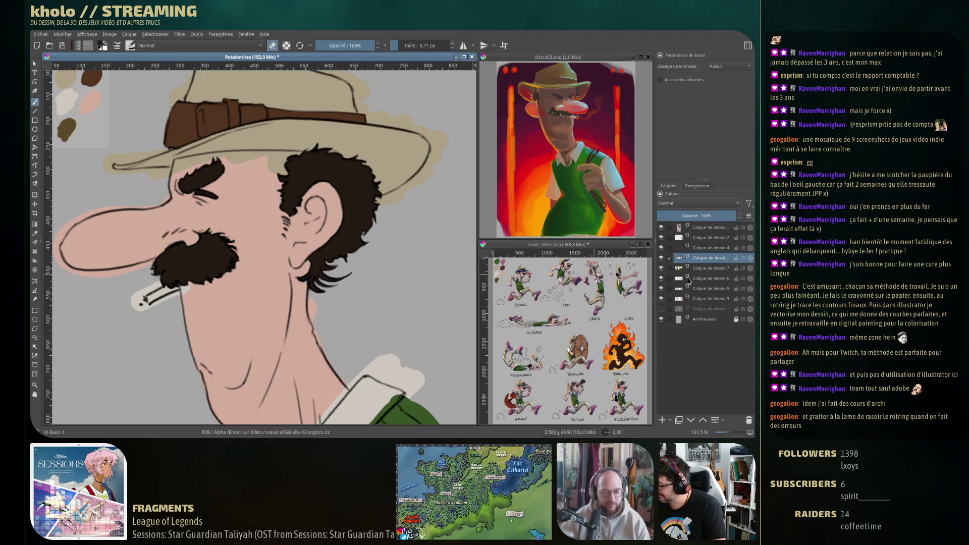
click(707, 269)
Step: Erase stray green and the dark blob along the vest band's inner and left edges at the shoulder
drag(374, 303, 331, 89)
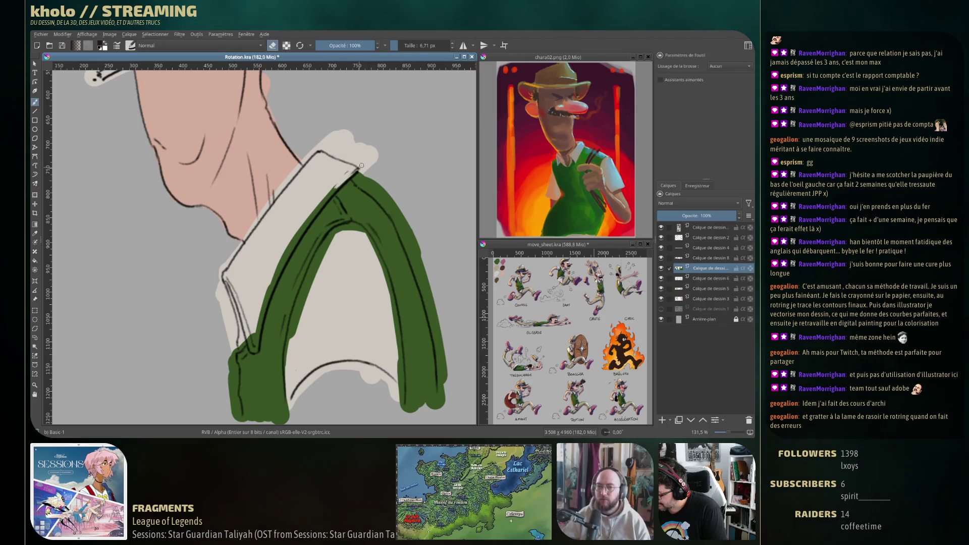
mouse_move(341, 180)
mouse_down()
mouse_move(303, 229)
mouse_move(339, 154)
mouse_move(298, 213)
mouse_up()
drag(334, 151, 293, 218)
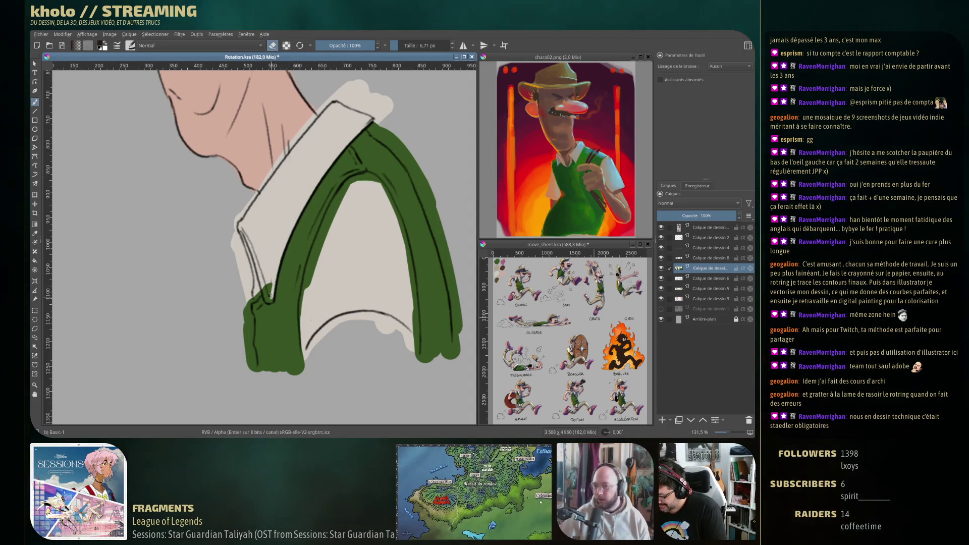
drag(266, 297, 268, 288)
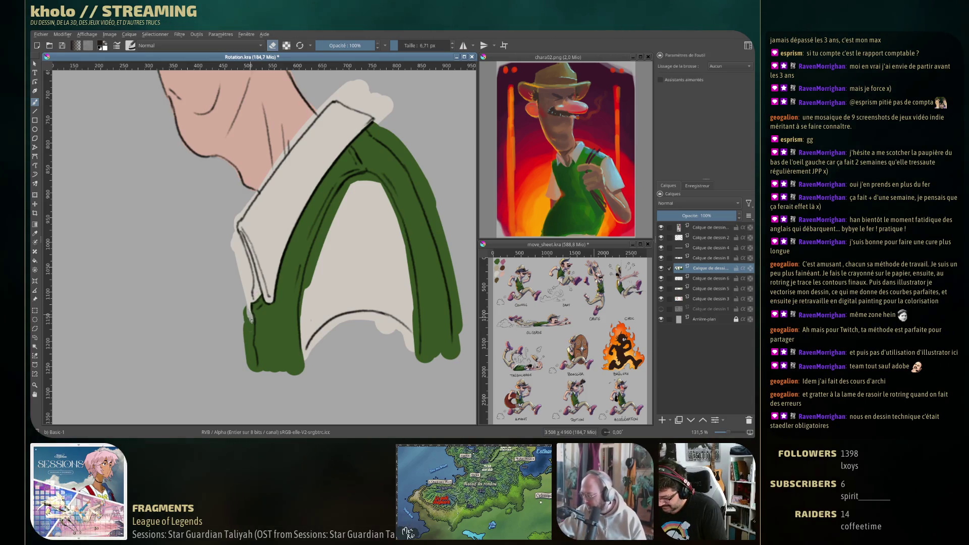
drag(251, 318, 254, 361)
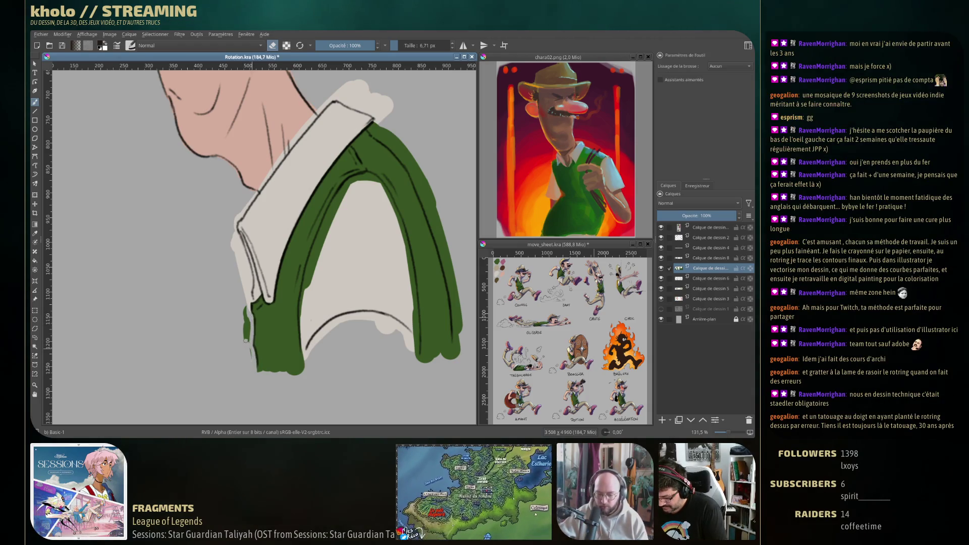
drag(244, 308, 248, 329)
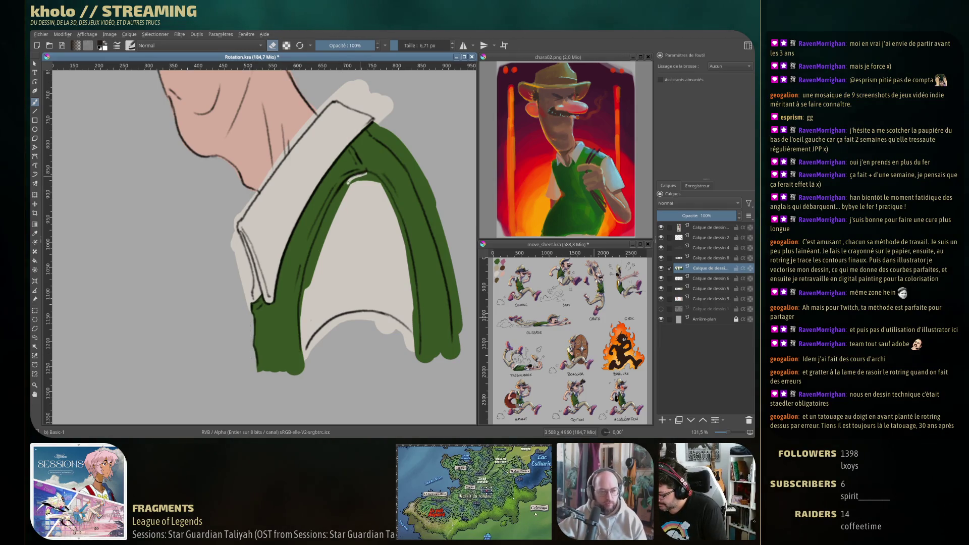
mouse_move(346, 184)
mouse_down()
mouse_move(313, 267)
mouse_move(317, 238)
mouse_move(301, 318)
mouse_move(302, 306)
mouse_up()
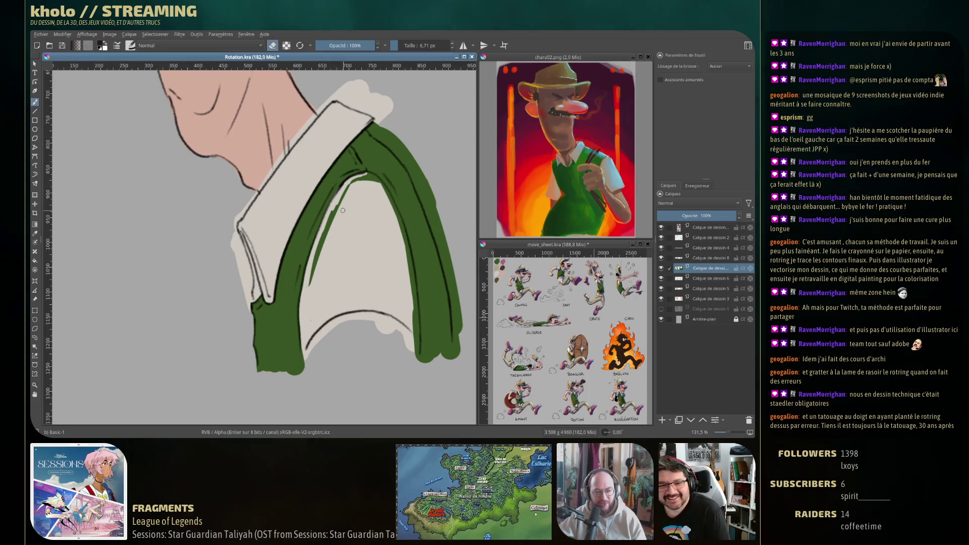
mouse_move(356, 177)
mouse_down()
mouse_move(325, 230)
mouse_move(311, 279)
mouse_move(328, 229)
mouse_up()
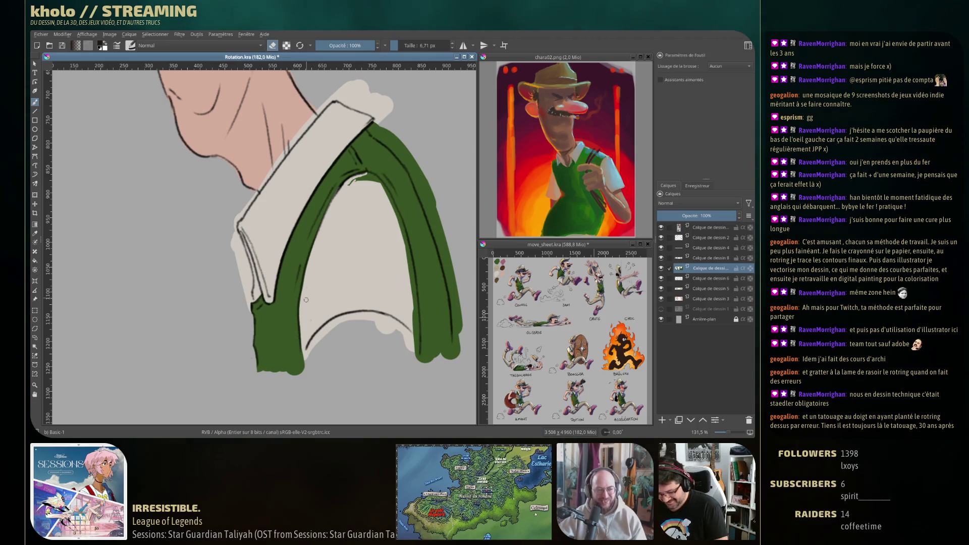
key(e)
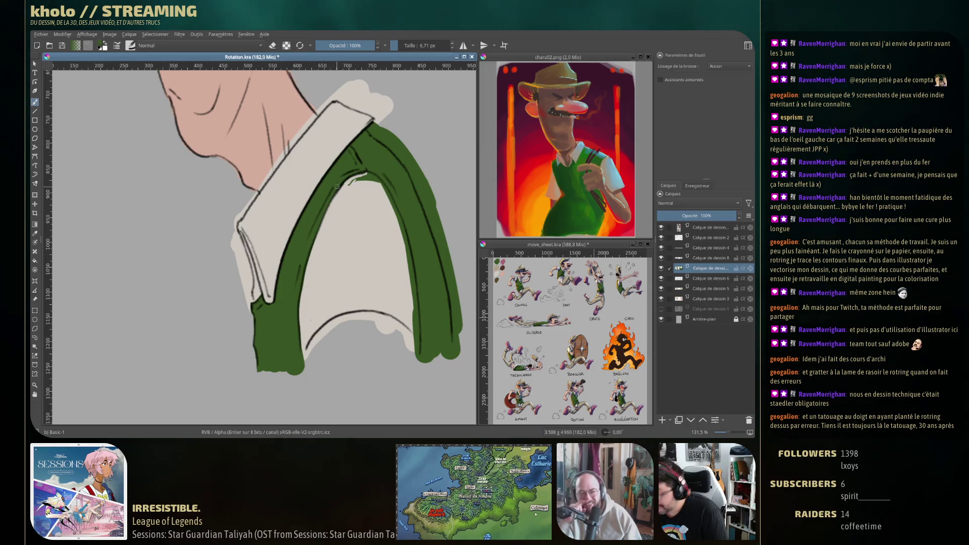
drag(349, 244, 272, 250)
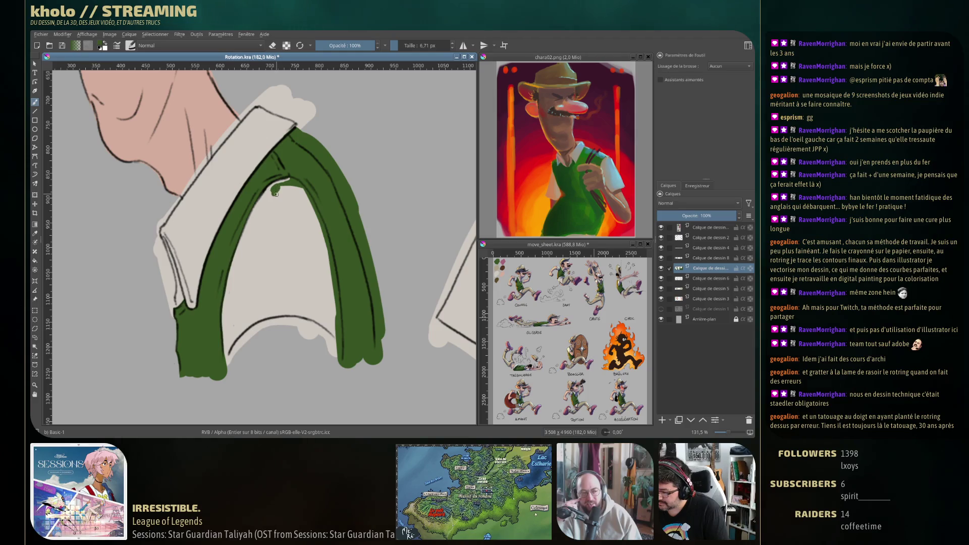
Step: Erase the green blob on the line art and reshape the band's top at the shoulder
key(e)
mouse_move(275, 193)
mouse_down()
mouse_move(299, 185)
mouse_move(321, 224)
mouse_move(341, 364)
mouse_move(336, 317)
mouse_up()
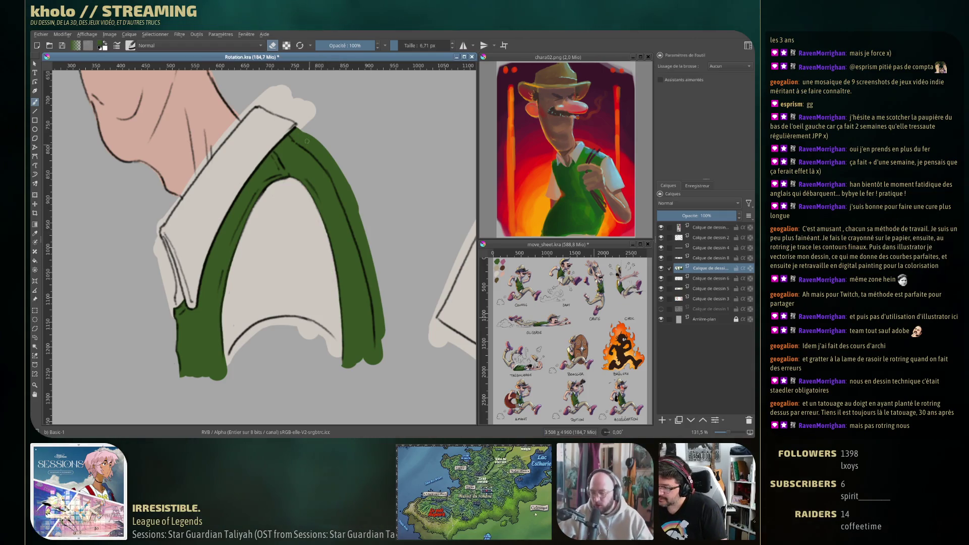
drag(293, 134, 336, 176)
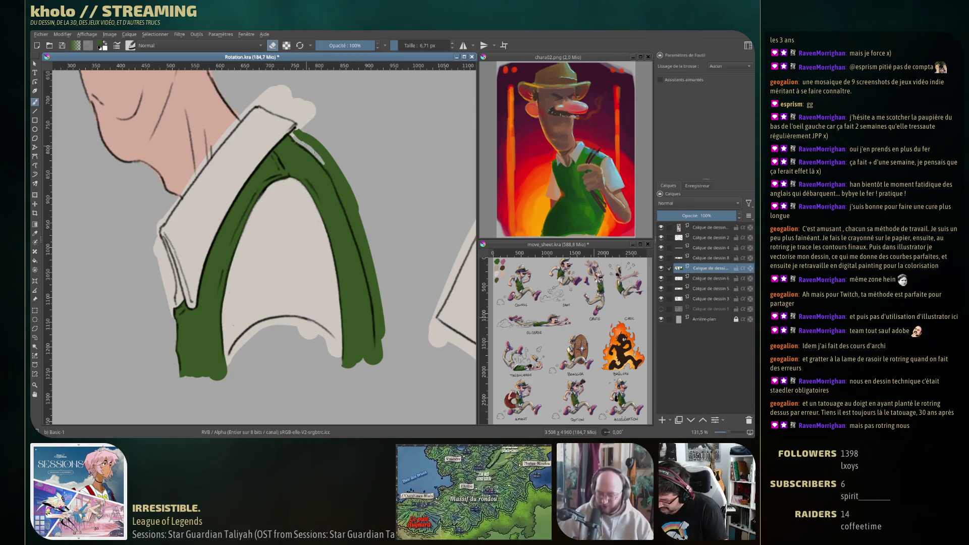
mouse_move(306, 145)
mouse_down()
mouse_move(295, 130)
mouse_move(349, 190)
mouse_move(338, 181)
mouse_move(379, 356)
mouse_move(379, 341)
mouse_up()
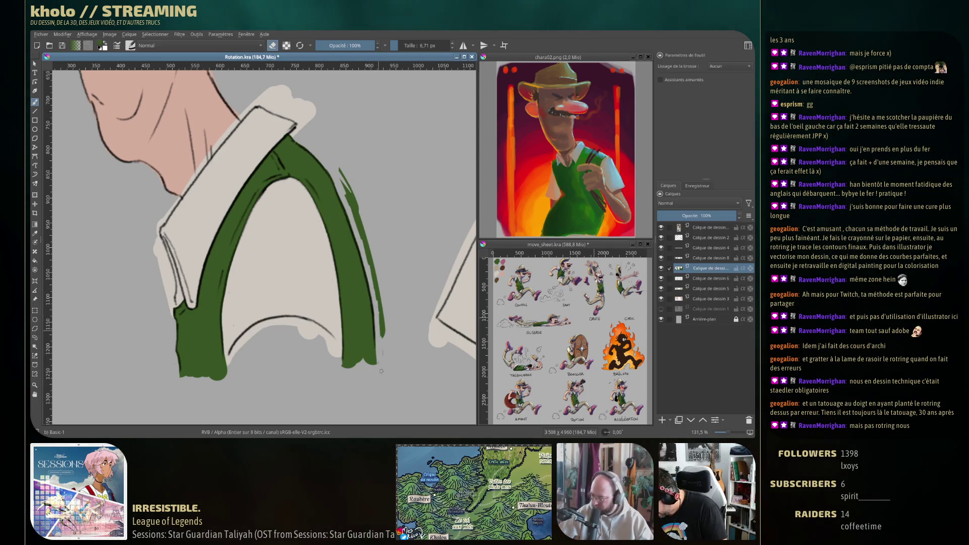
mouse_move(340, 171)
mouse_down()
mouse_move(384, 326)
mouse_move(381, 308)
mouse_move(272, 337)
mouse_up()
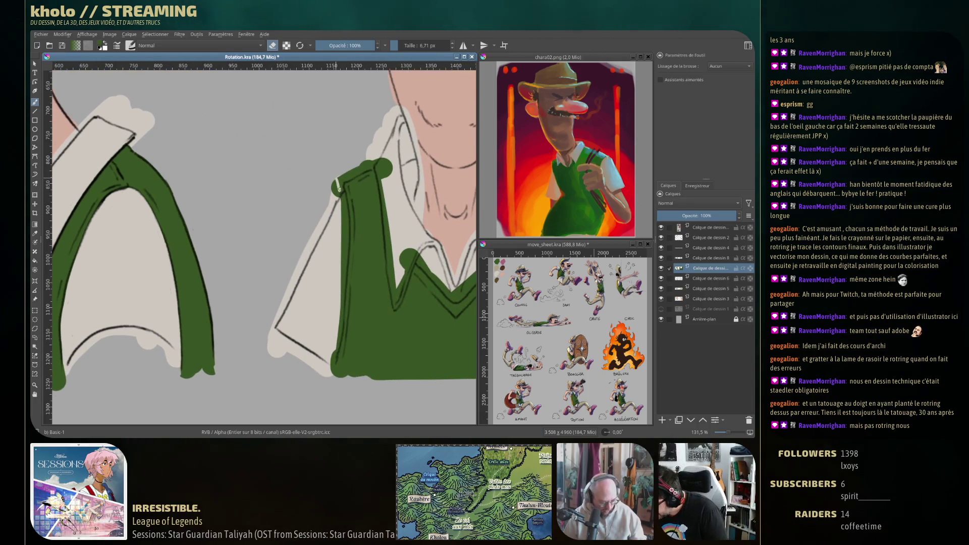
Step: Paint light-grey shirt colour over the band's ragged left and top edges and the collar bump
drag(342, 186, 344, 195)
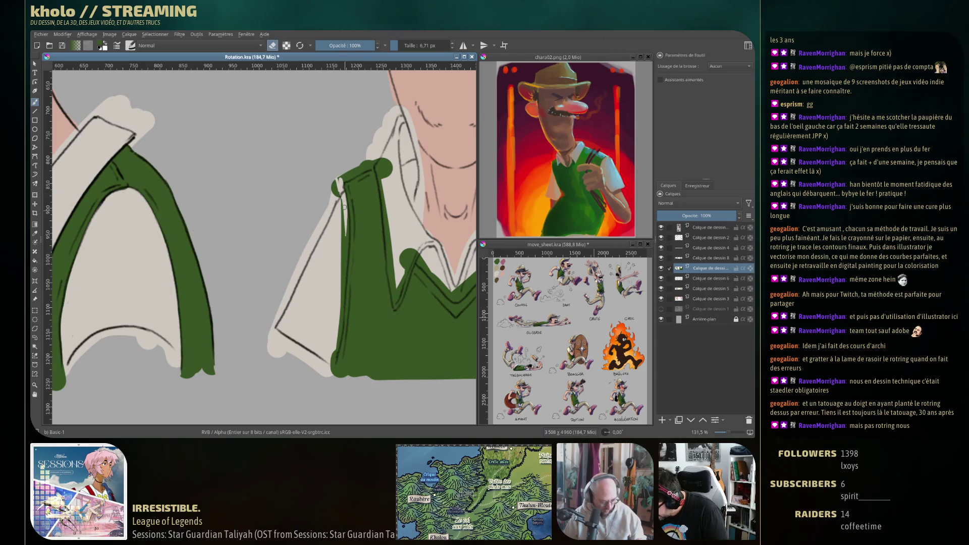
mouse_move(342, 281)
mouse_down()
mouse_move(345, 233)
mouse_move(333, 371)
mouse_move(336, 349)
mouse_up()
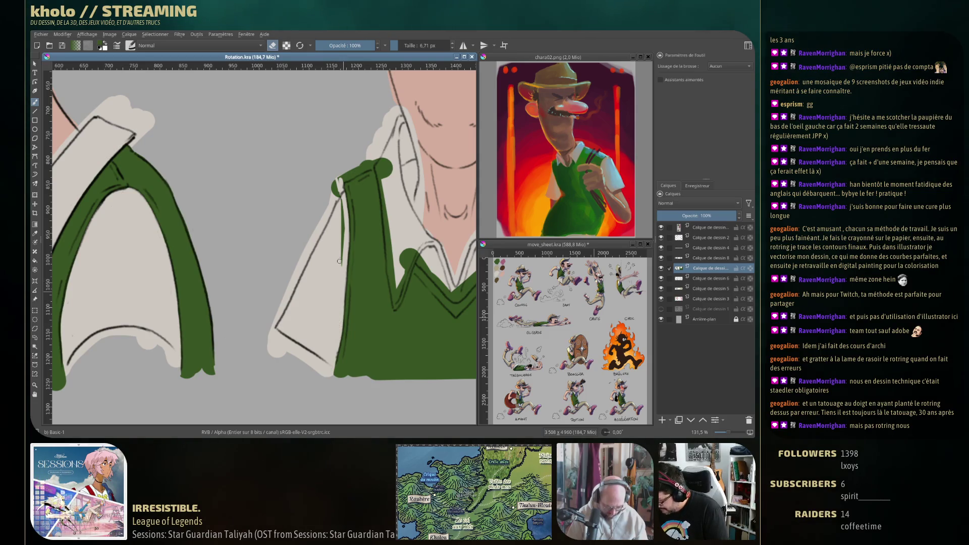
drag(337, 188, 343, 203)
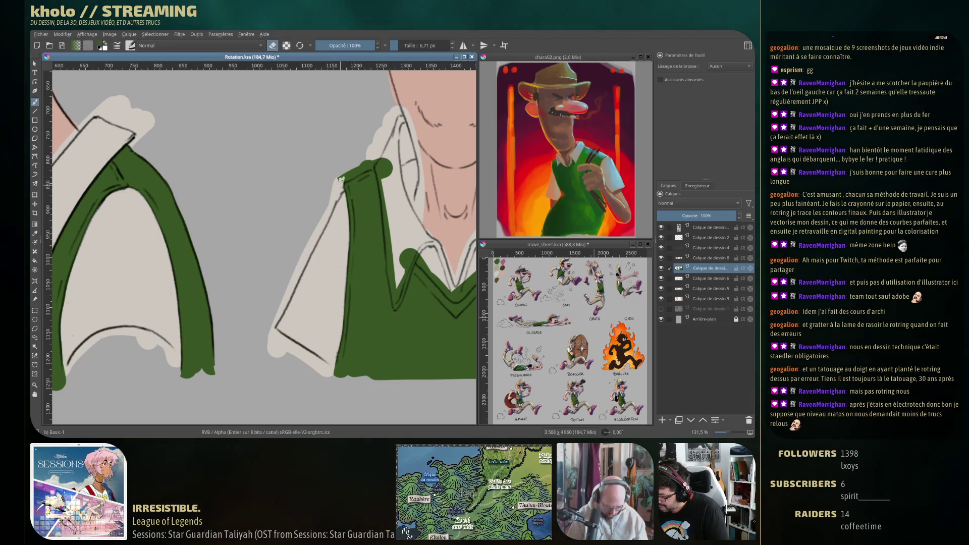
mouse_move(344, 178)
mouse_down()
mouse_move(375, 168)
mouse_move(359, 162)
mouse_move(337, 178)
mouse_move(377, 164)
mouse_move(389, 180)
mouse_move(271, 164)
mouse_move(282, 259)
mouse_up()
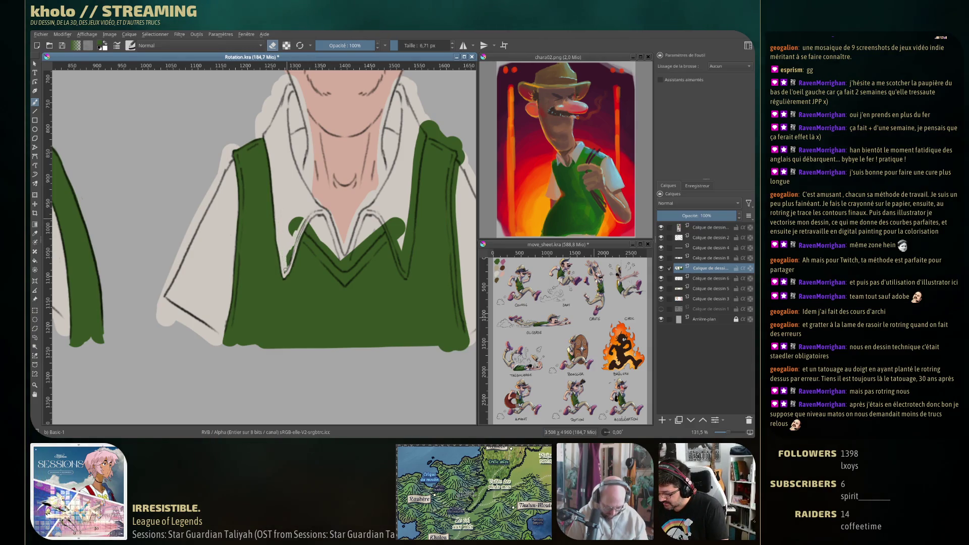
mouse_move(292, 249)
mouse_down()
mouse_move(303, 218)
mouse_move(289, 236)
mouse_move(313, 230)
mouse_move(333, 257)
mouse_up()
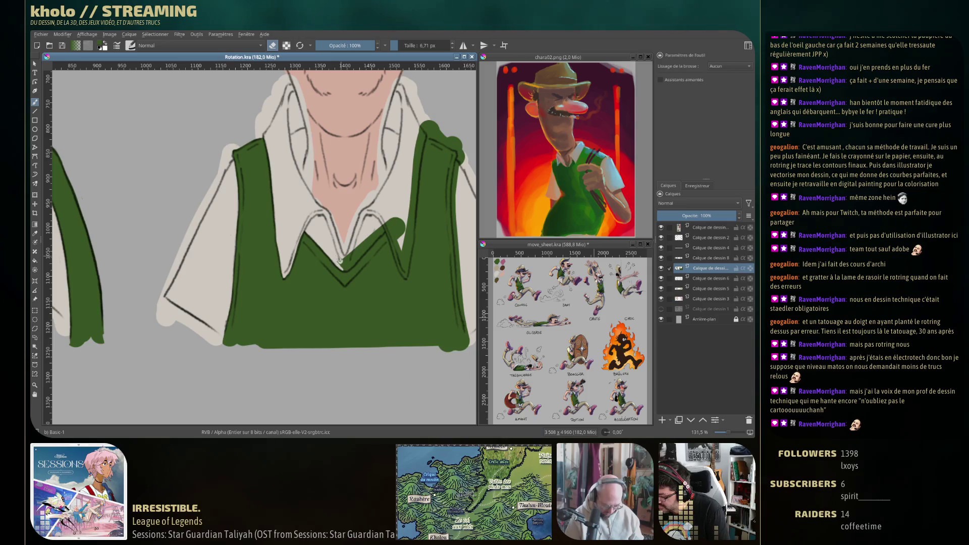
Step: Tidy the green around the right collar point and cover the blob at the collar tip
mouse_move(346, 268)
mouse_down()
mouse_move(389, 226)
mouse_move(362, 251)
mouse_move(377, 231)
mouse_up()
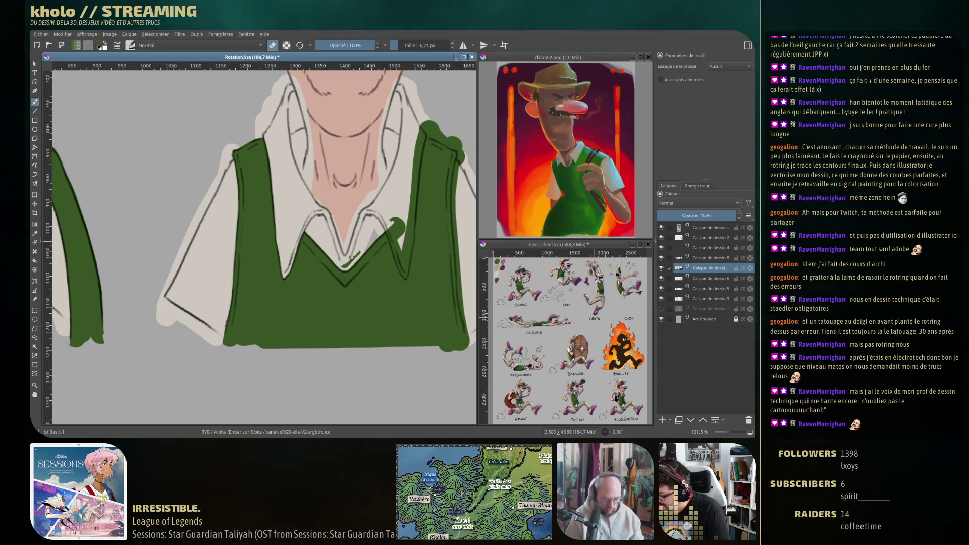
drag(343, 263, 348, 264)
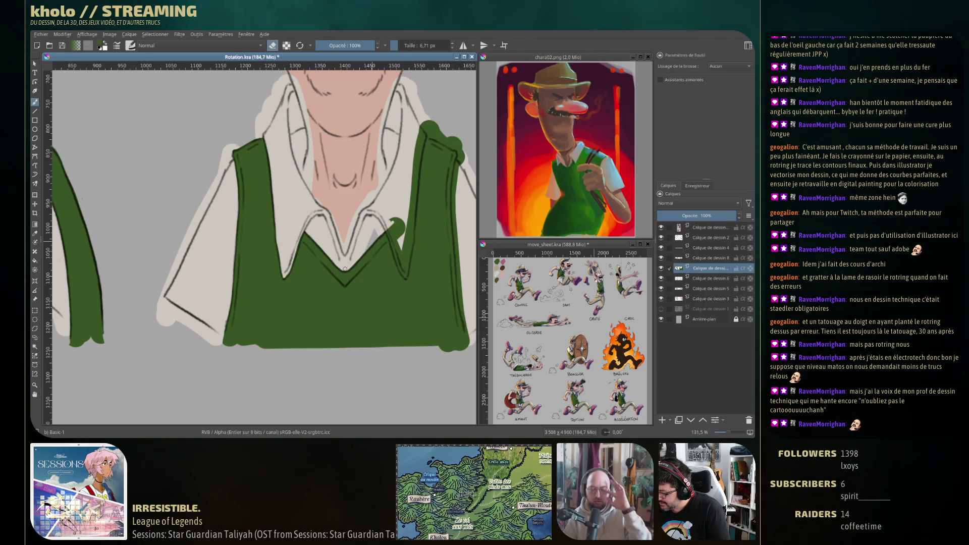
drag(390, 228, 396, 249)
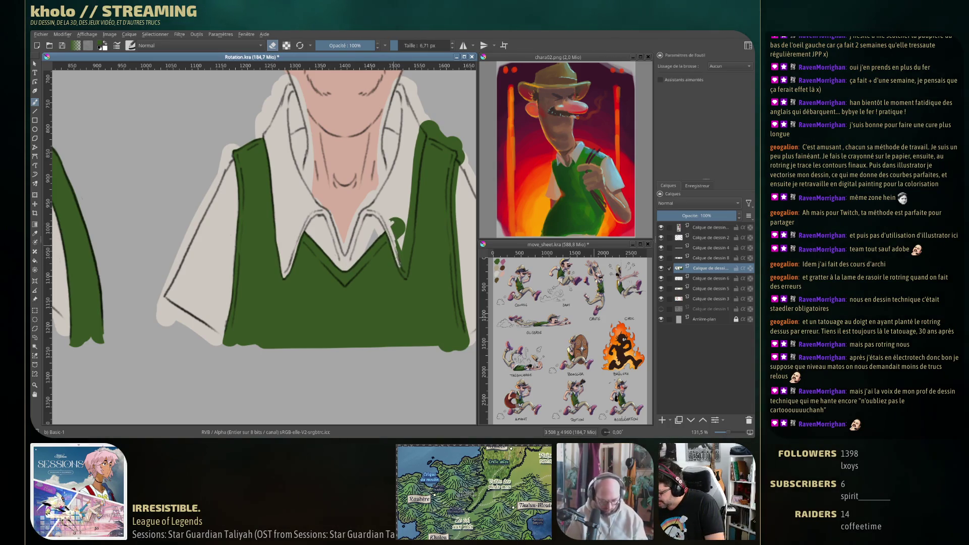
mouse_move(406, 277)
mouse_down()
mouse_move(338, 311)
mouse_move(328, 262)
mouse_move(335, 300)
mouse_move(332, 260)
mouse_move(338, 276)
mouse_up()
Step: Clean green strays along the vest's left and right edges, then hide the vest layer to check
drag(353, 171, 345, 255)
drag(346, 222, 343, 280)
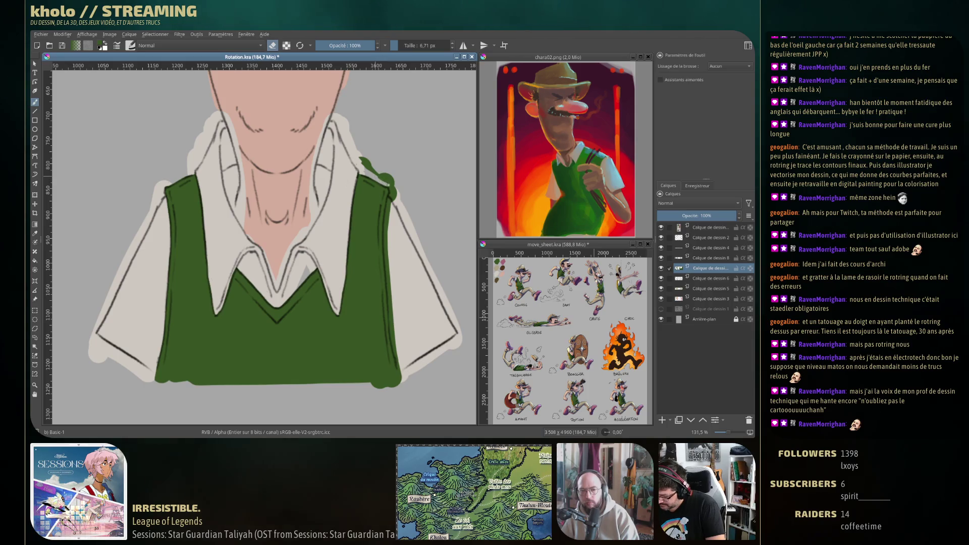
drag(377, 167, 365, 161)
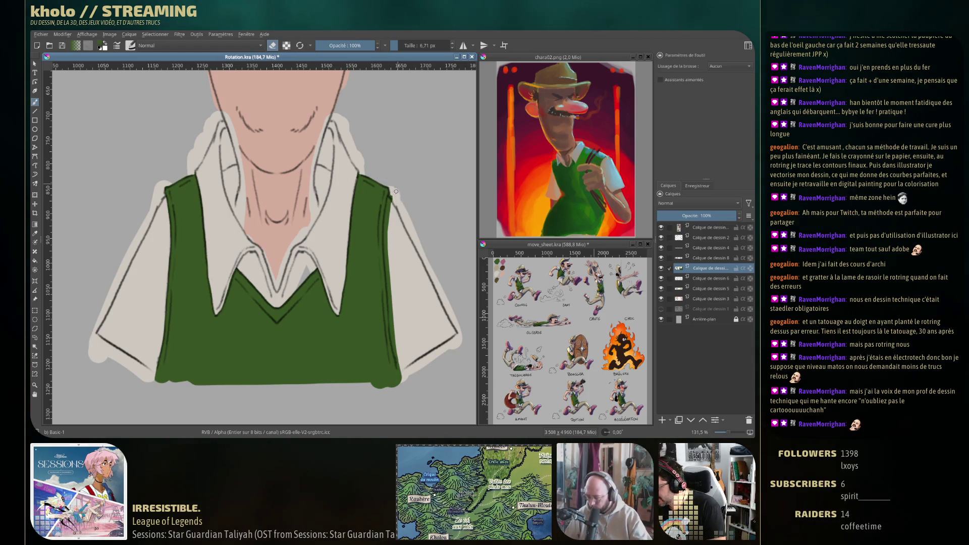
mouse_move(390, 193)
mouse_down()
mouse_move(388, 308)
mouse_move(401, 370)
mouse_up()
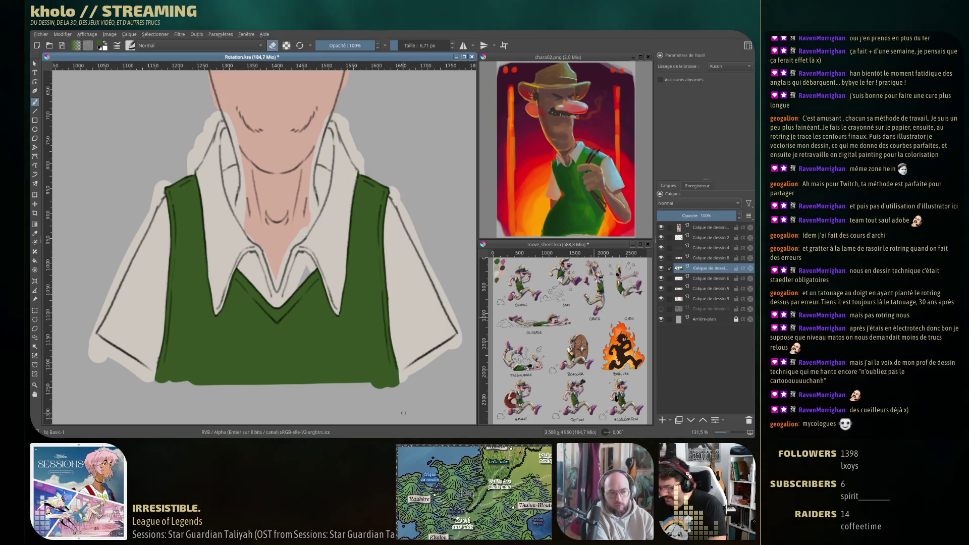
click(662, 268)
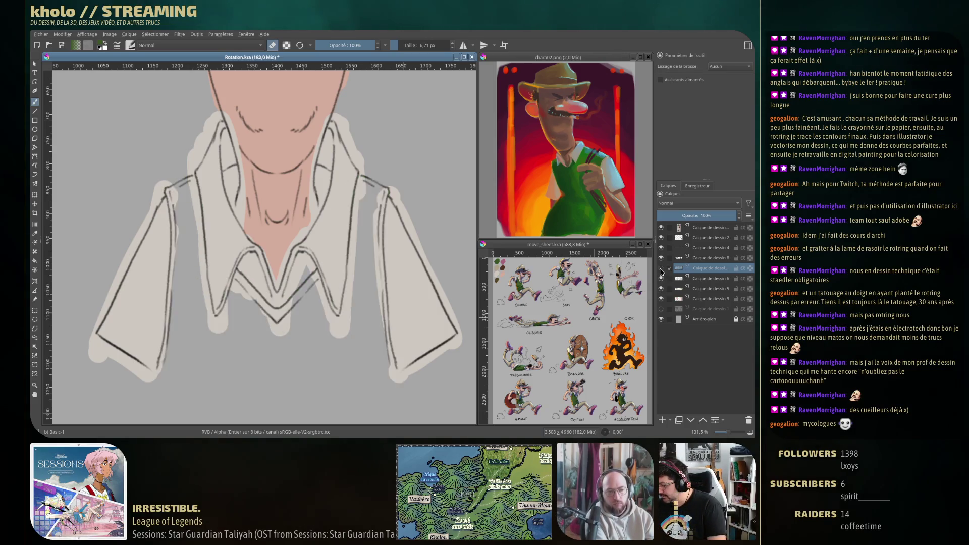
Step: Show the vest layer again, make Calque de dessin 6 active, and return to normal painting
click(661, 268)
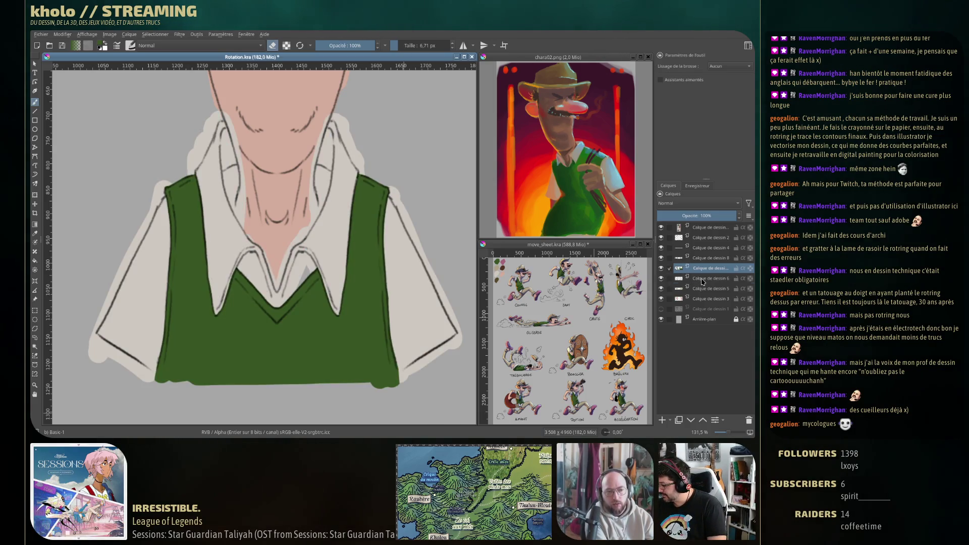
click(696, 279)
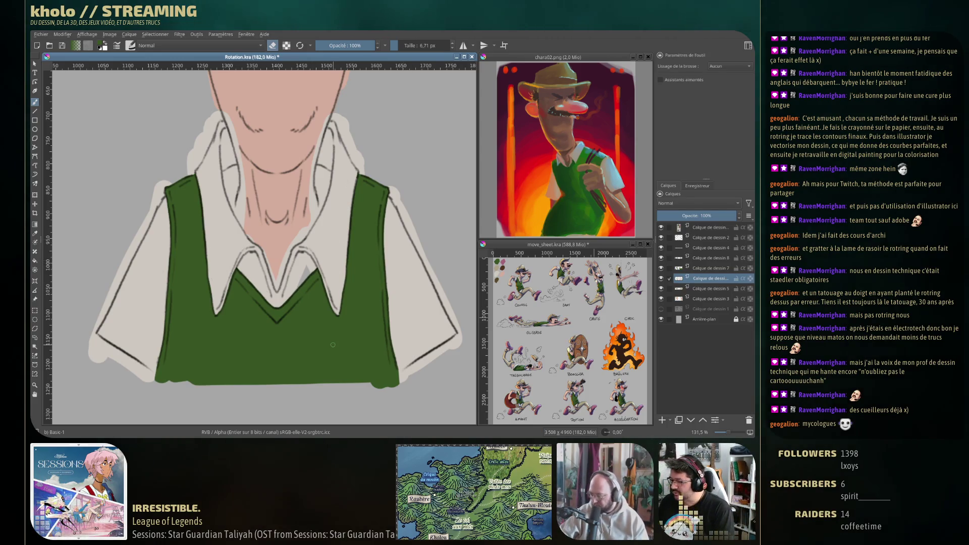
key(e)
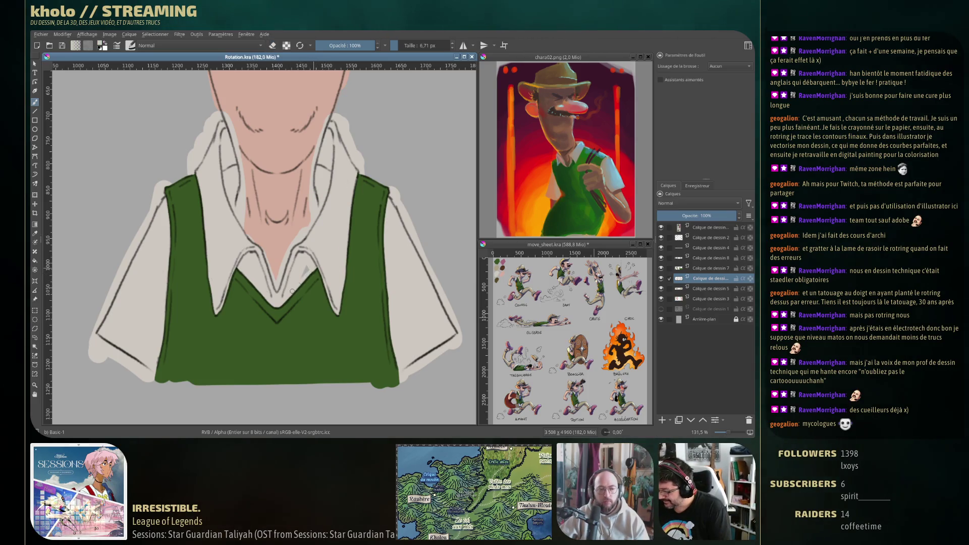
mouse_move(344, 251)
mouse_down()
mouse_move(262, 348)
mouse_move(242, 404)
mouse_move(227, 109)
mouse_move(144, 202)
mouse_move(298, 283)
mouse_move(309, 387)
mouse_up()
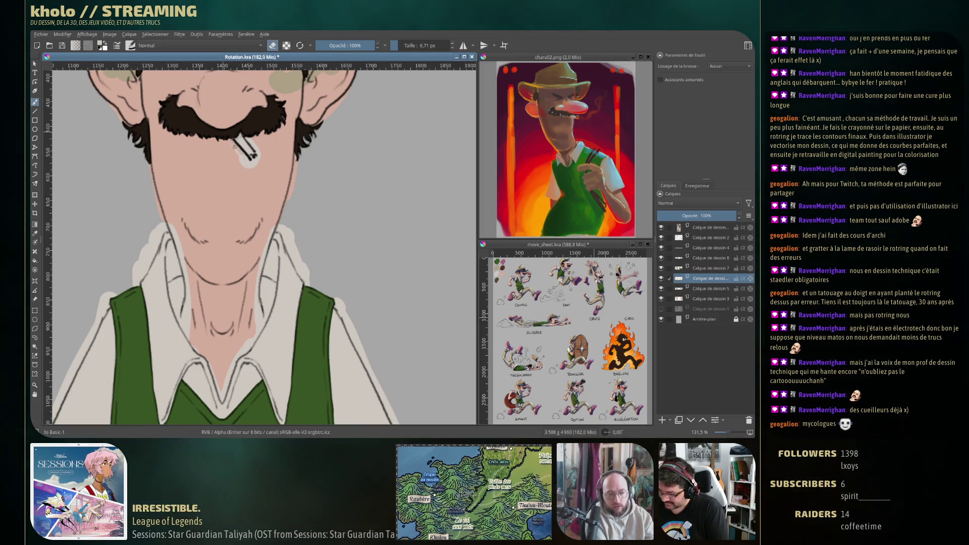
Step: Turn eraser mode back on with the collar and vest back in view
key(e)
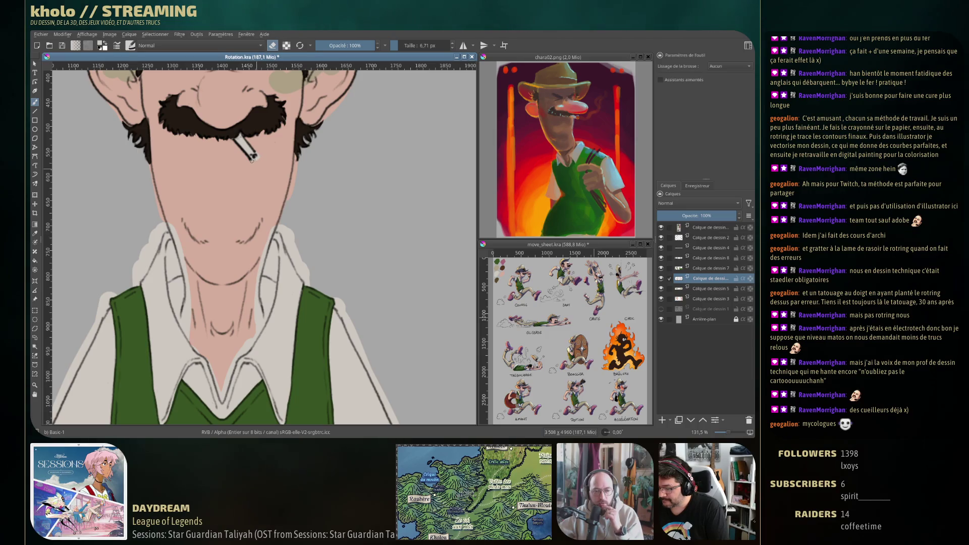
drag(259, 236, 316, 169)
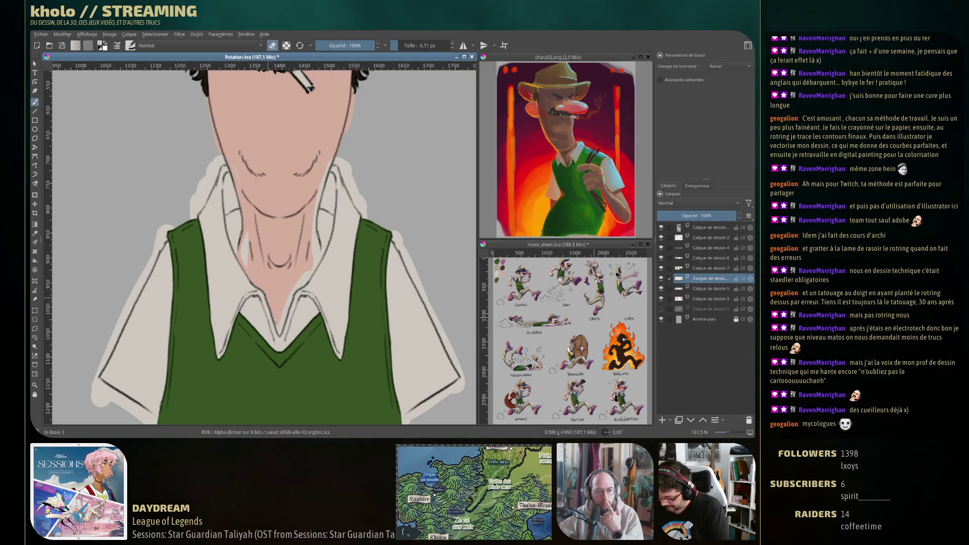
Step: Strengthen the neck's left and right edge lines and tidy the collar edge below the neck
drag(250, 233, 243, 262)
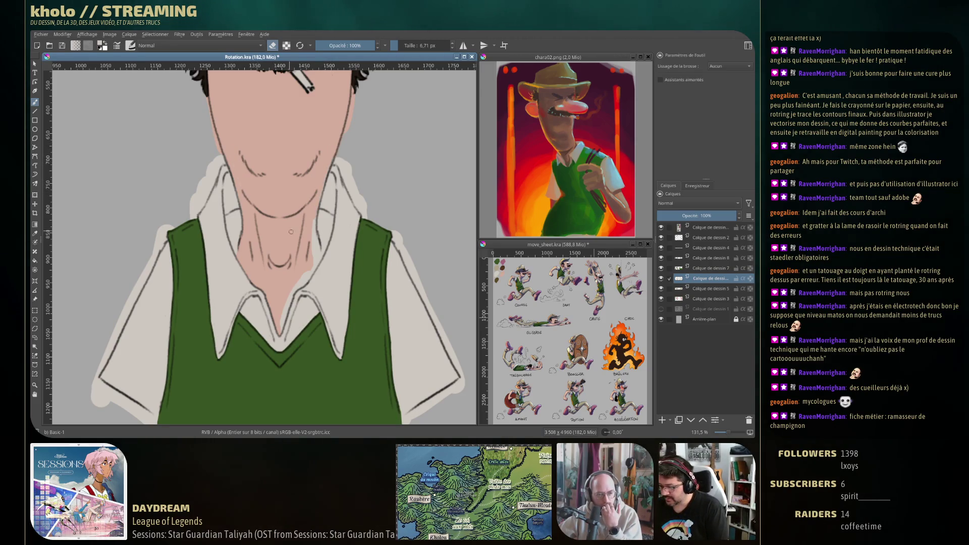
drag(314, 227, 314, 261)
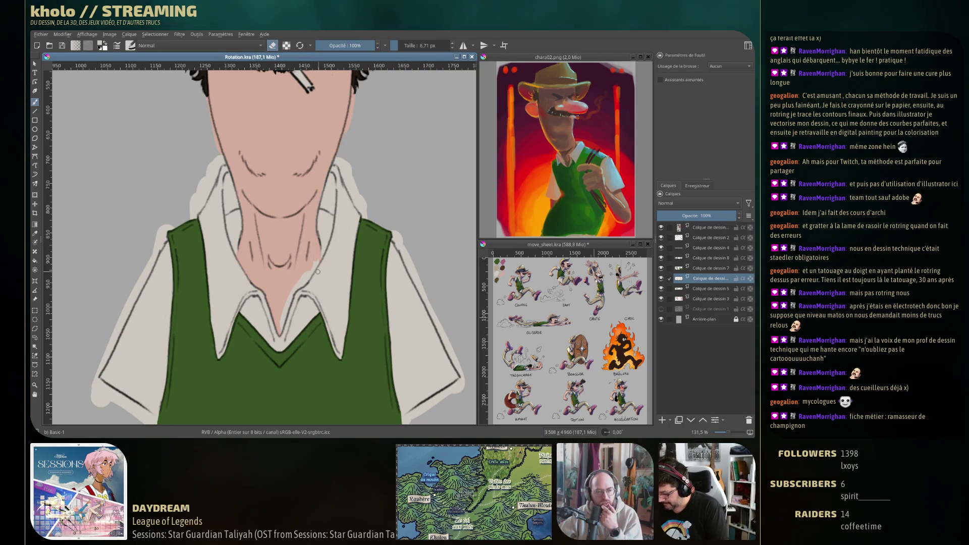
drag(309, 277, 289, 301)
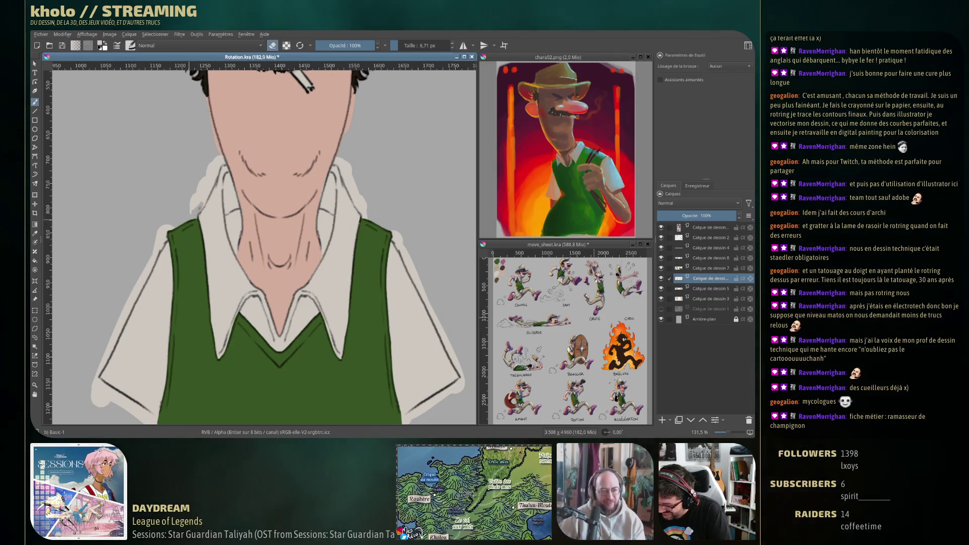
Step: Erase the light grey halo along the left and right collar edges
mouse_move(203, 198)
mouse_down()
mouse_move(220, 165)
mouse_move(194, 207)
mouse_move(214, 172)
mouse_up()
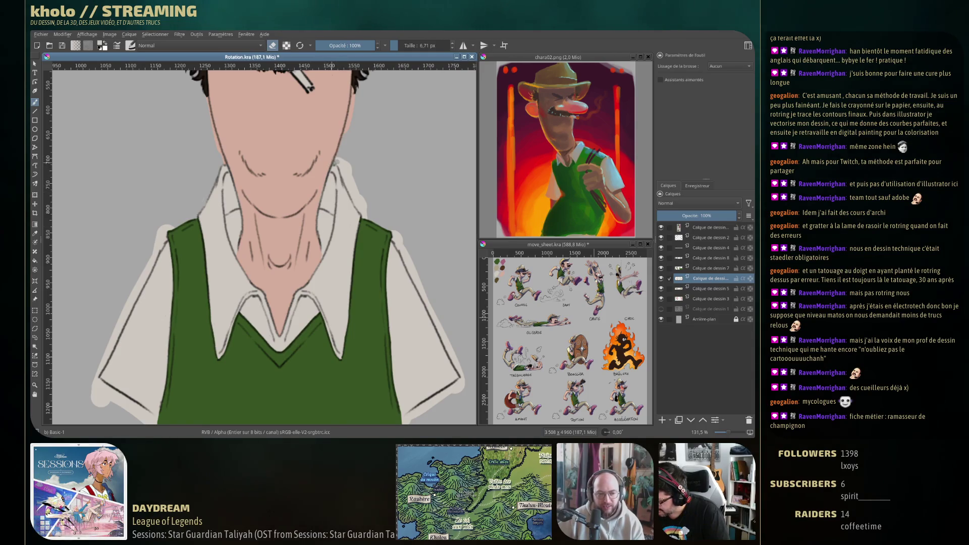
drag(339, 163, 356, 203)
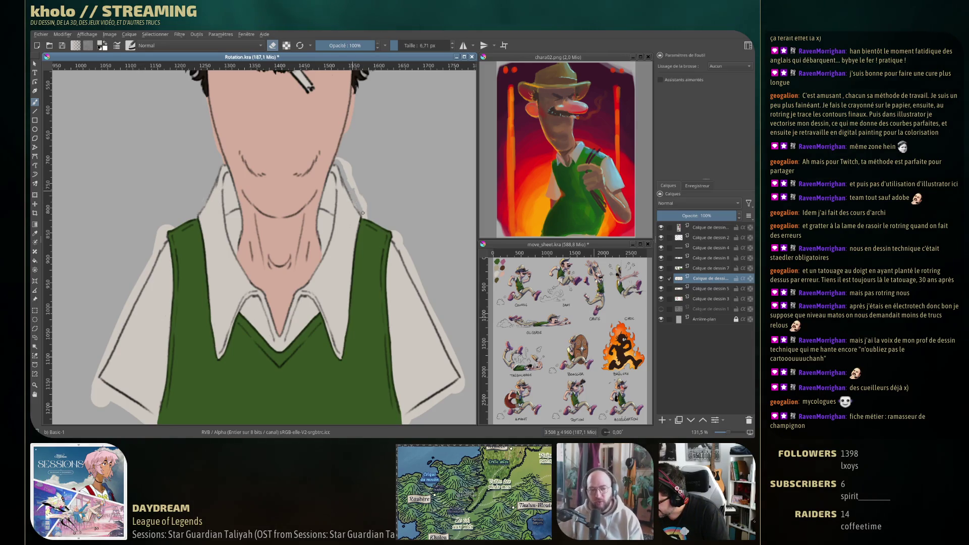
mouse_move(364, 218)
mouse_down()
mouse_move(343, 158)
mouse_move(349, 182)
mouse_up()
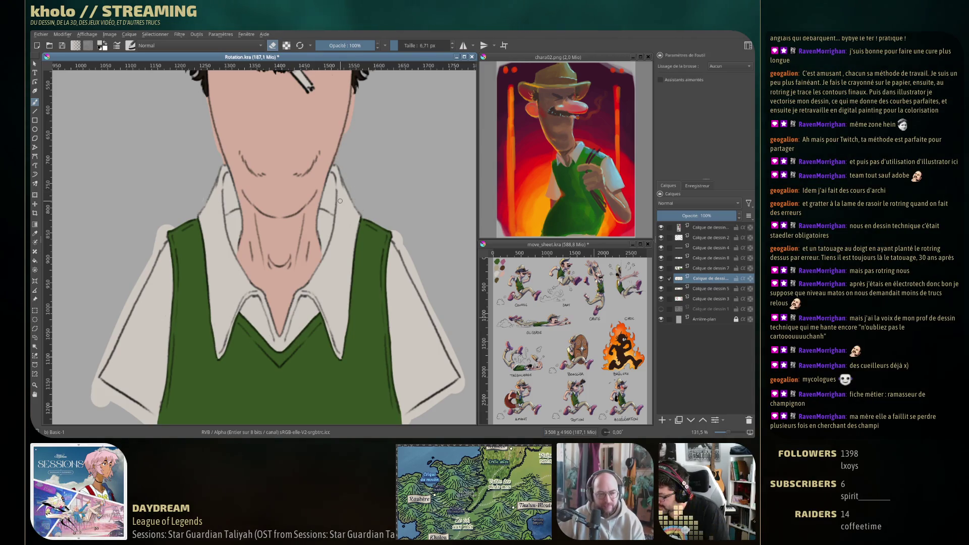
drag(170, 228, 158, 242)
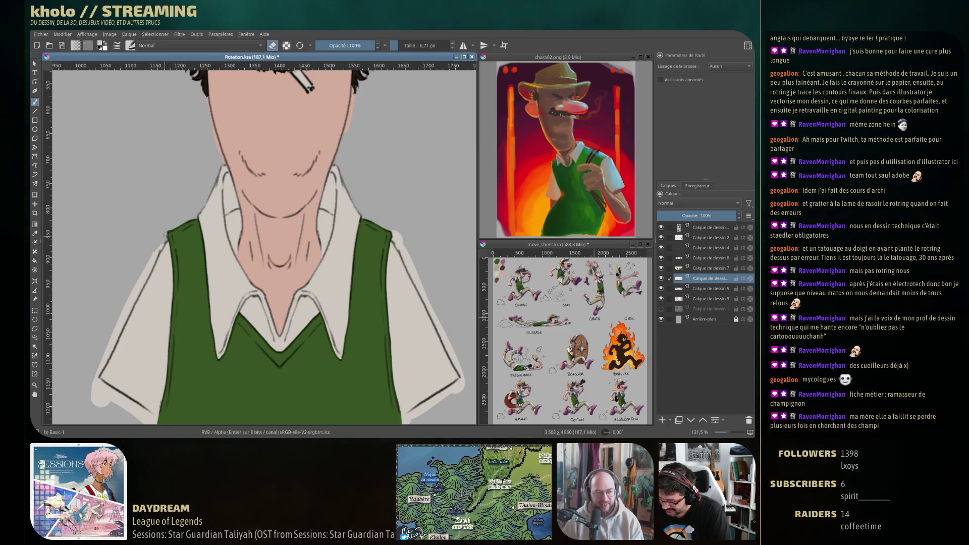
drag(163, 243, 200, 183)
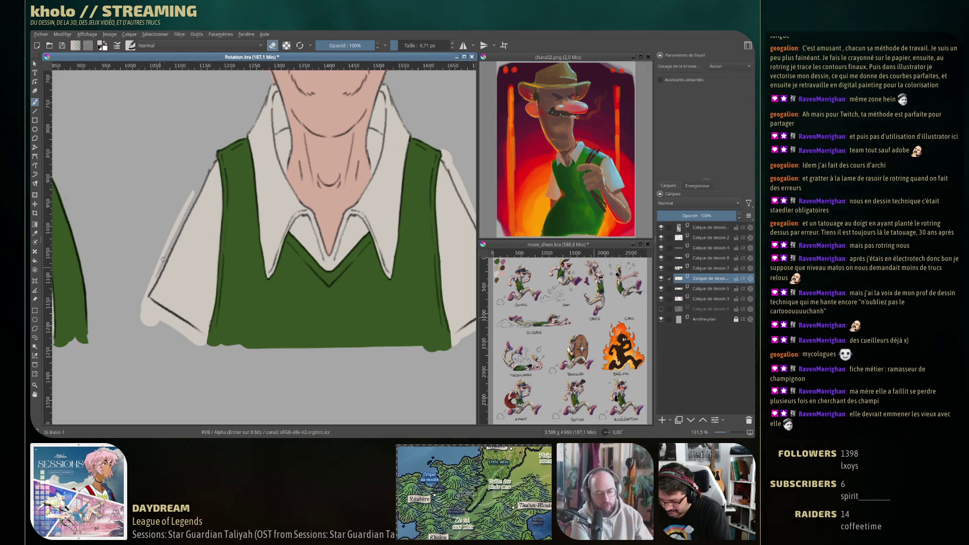
Step: Outline the shirt's left and lower edges, erase the excess, and line the right sleeve's bottom
drag(143, 298, 181, 219)
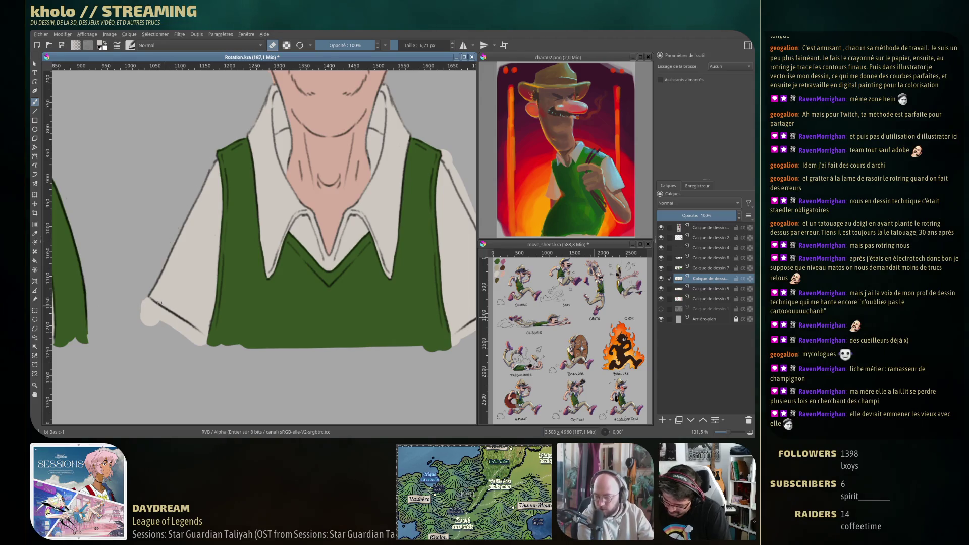
drag(149, 300, 197, 333)
mouse_move(161, 319)
mouse_down()
mouse_move(147, 304)
mouse_move(153, 328)
mouse_move(8, 255)
mouse_up()
drag(368, 237, 278, 305)
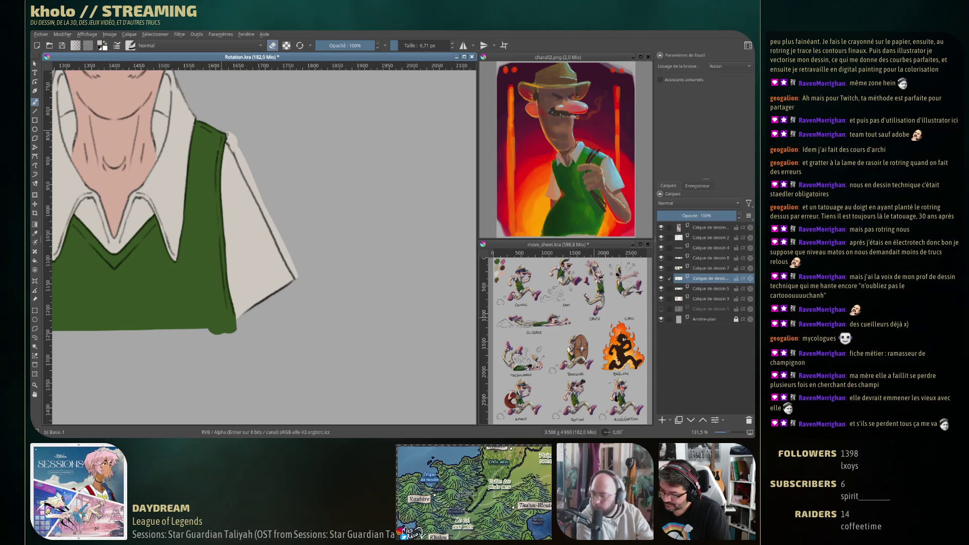
Step: Erase the right sleeve's outer edge and redraw a clean dark outline up it
drag(229, 142, 271, 219)
drag(288, 259, 294, 266)
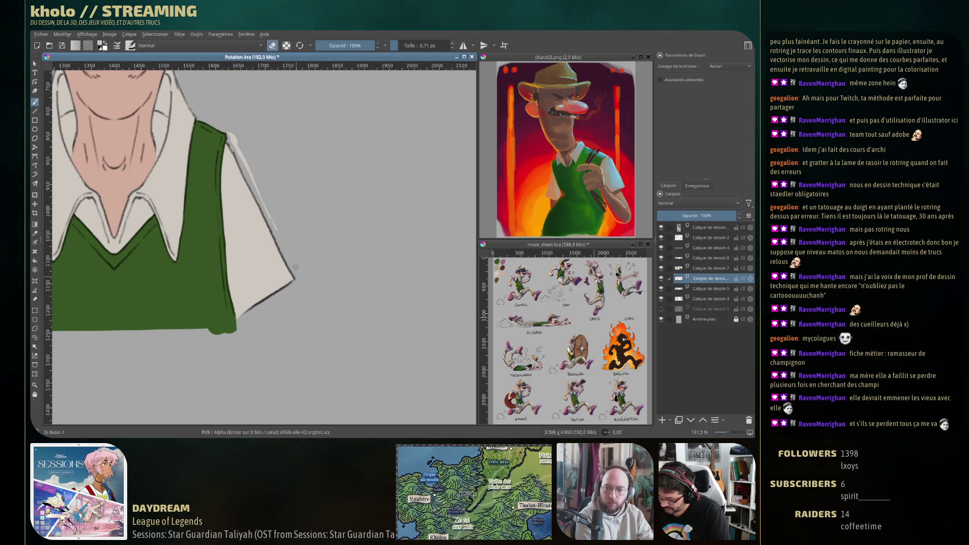
mouse_move(262, 199)
mouse_down()
mouse_move(232, 132)
mouse_move(348, 290)
mouse_up()
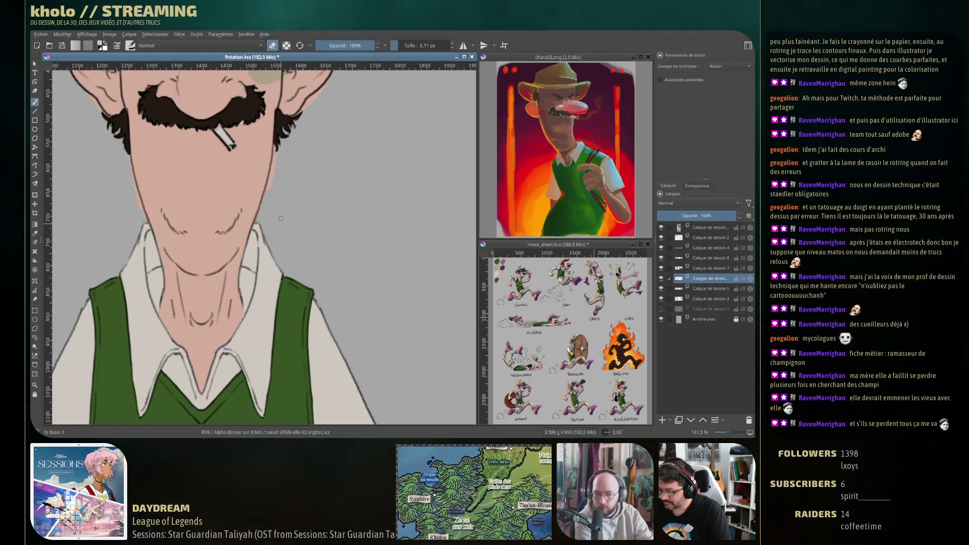
drag(251, 118, 282, 298)
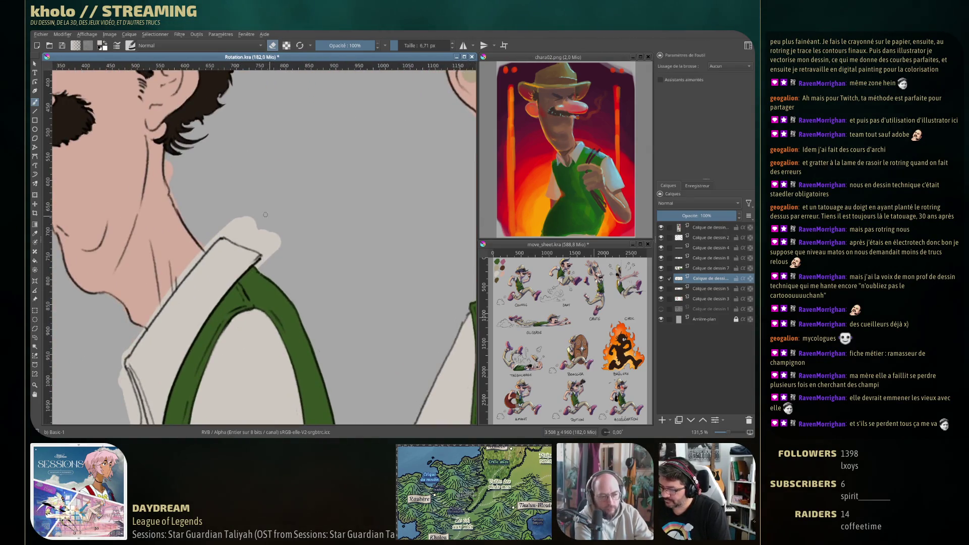